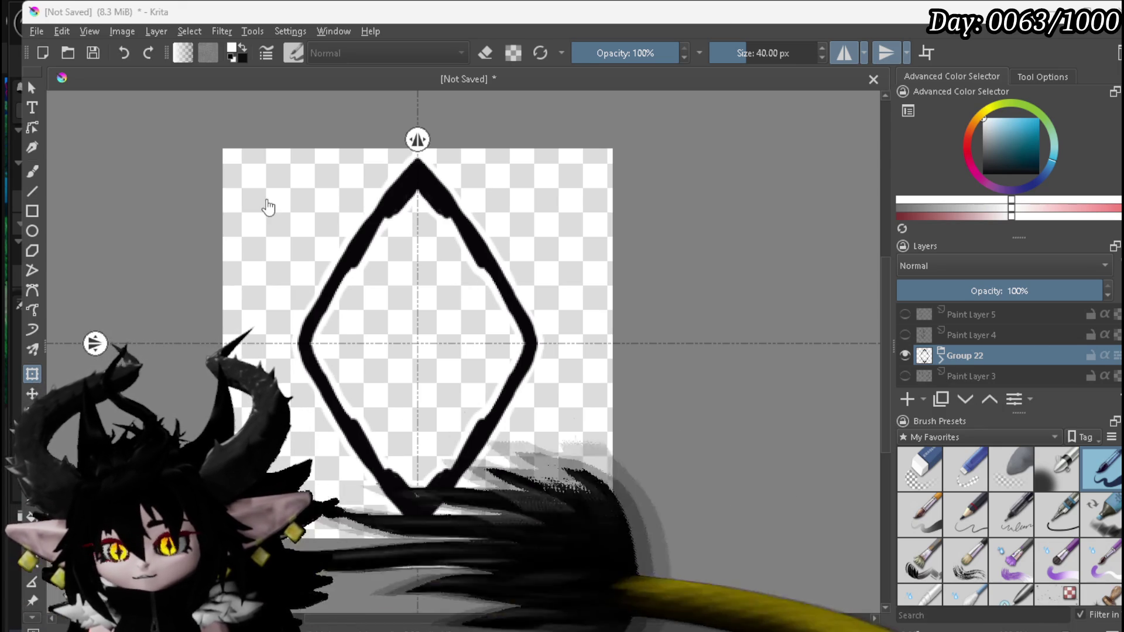
# Step: Pan the diamond drawing, then bring up the One-Punch Man manga page in the browser
pyautogui.moveTo(573, 232); pyautogui.dragTo(624, 286)
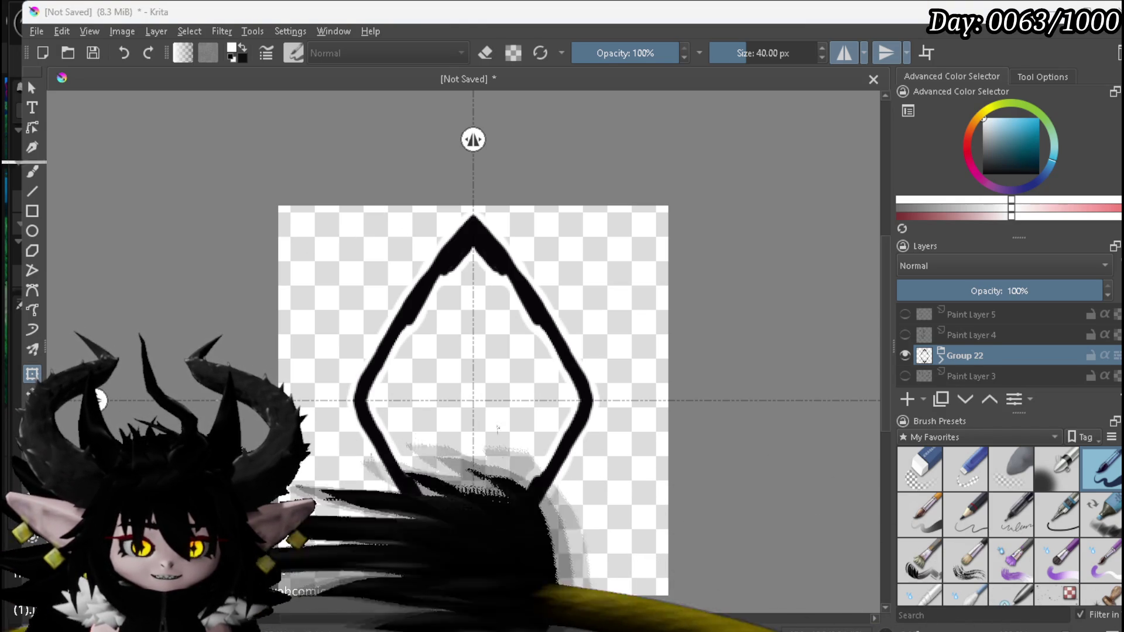
pyautogui.hotkey('alt', 'Tab')
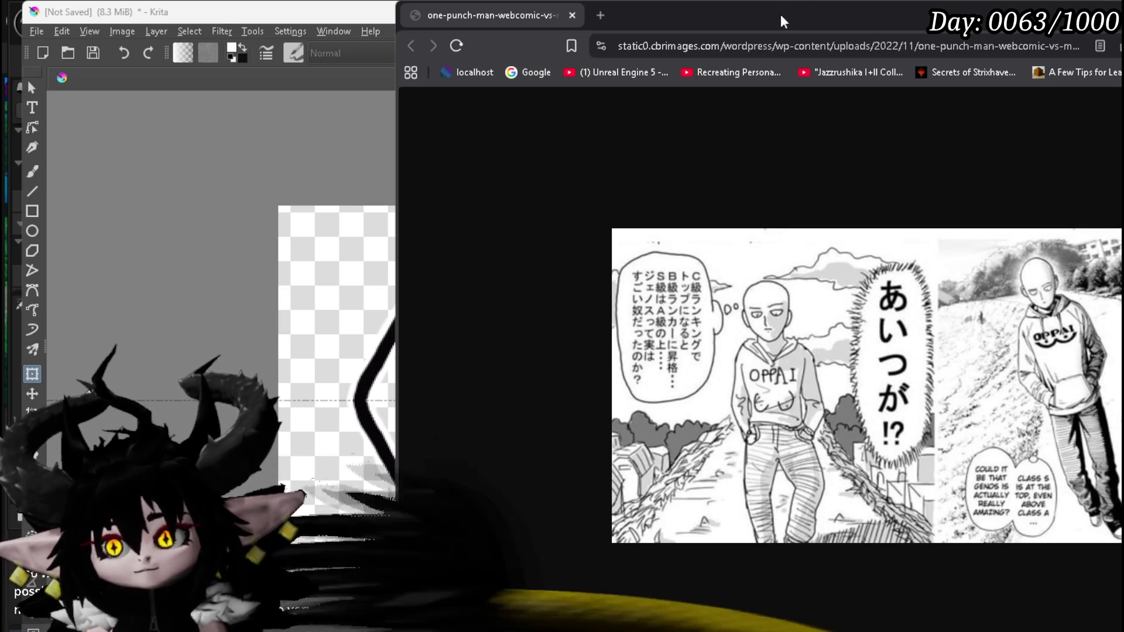
# Step: Bring the Krita diamond frame drawing back in front of the manga page
pyautogui.click(694, 623)
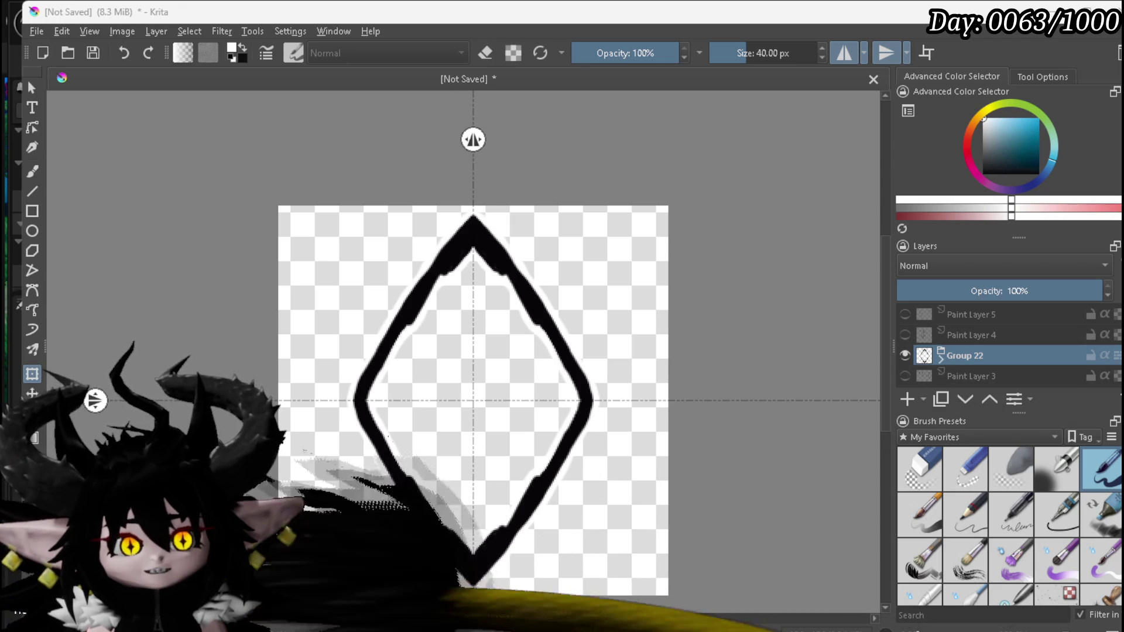
# Step: Switch to the browser's 9gag One-Punch Man 'average hero' comic
pyautogui.hotkey('alt', 'Tab')
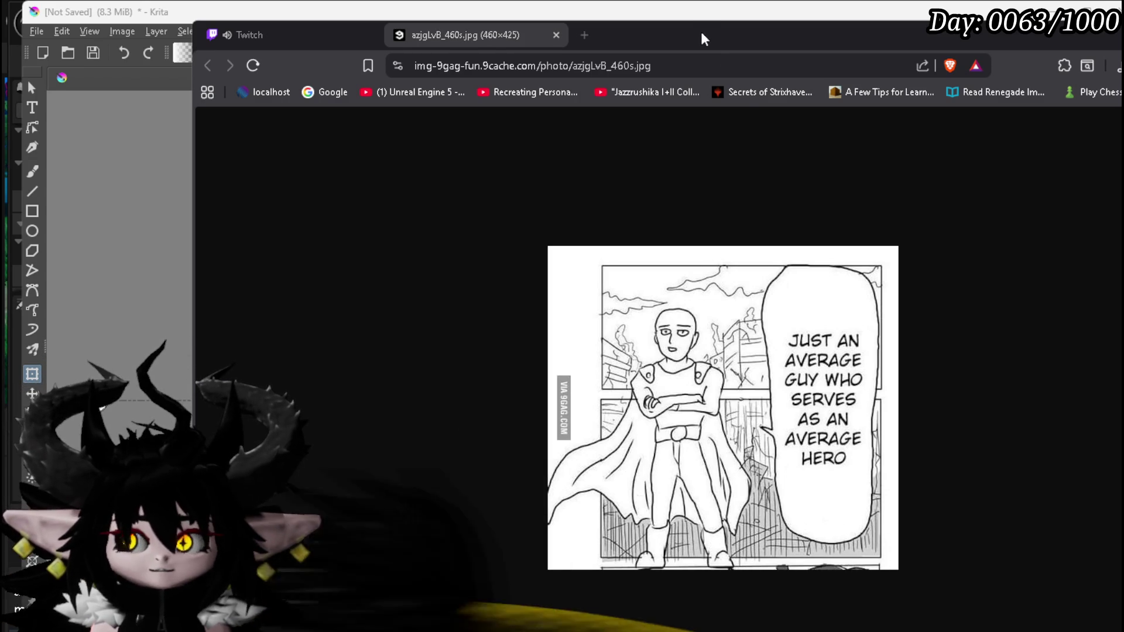
# Step: Leave the comic and return to the Krita diamond frame drawing
pyautogui.hotkey('alt', 'Tab')
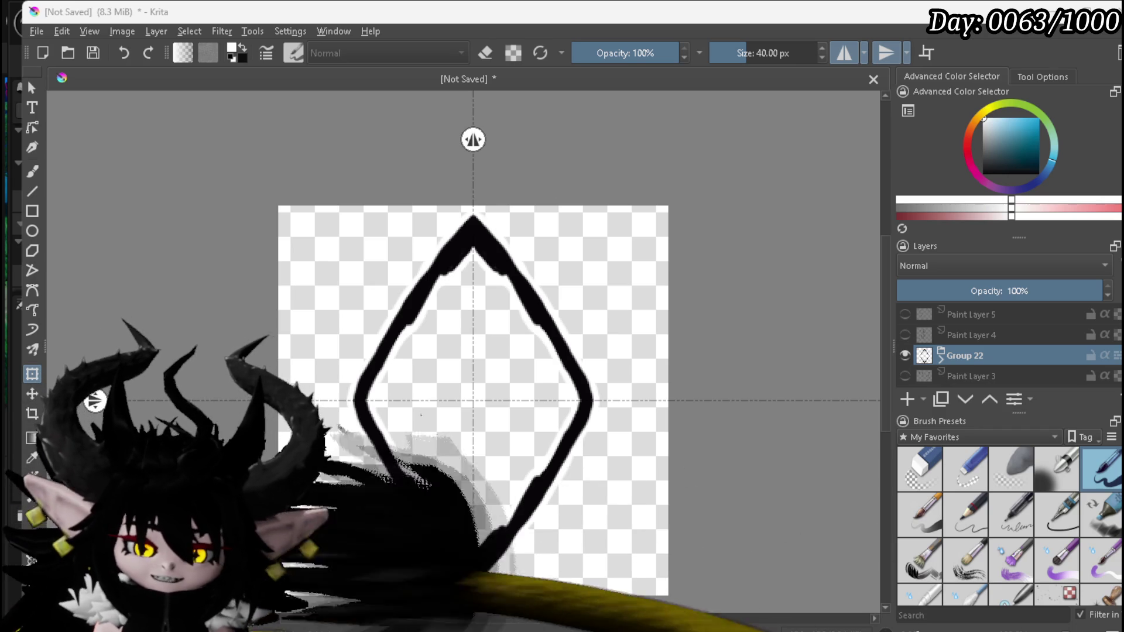
# Step: Pan the canvas up and left so the whole Group 22 diamond frame shows
pyautogui.moveTo(494, 267); pyautogui.dragTo(456, 227)
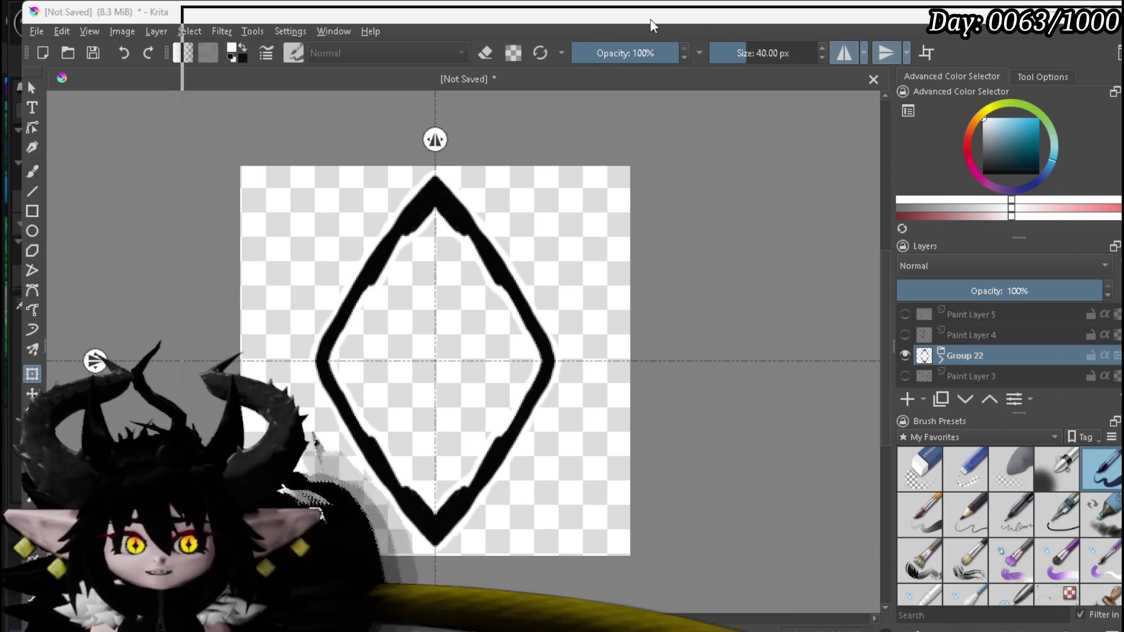
# Step: Switch to the littlebigartists 'Drawing Development in Children' article
pyautogui.hotkey('alt', 'Tab')
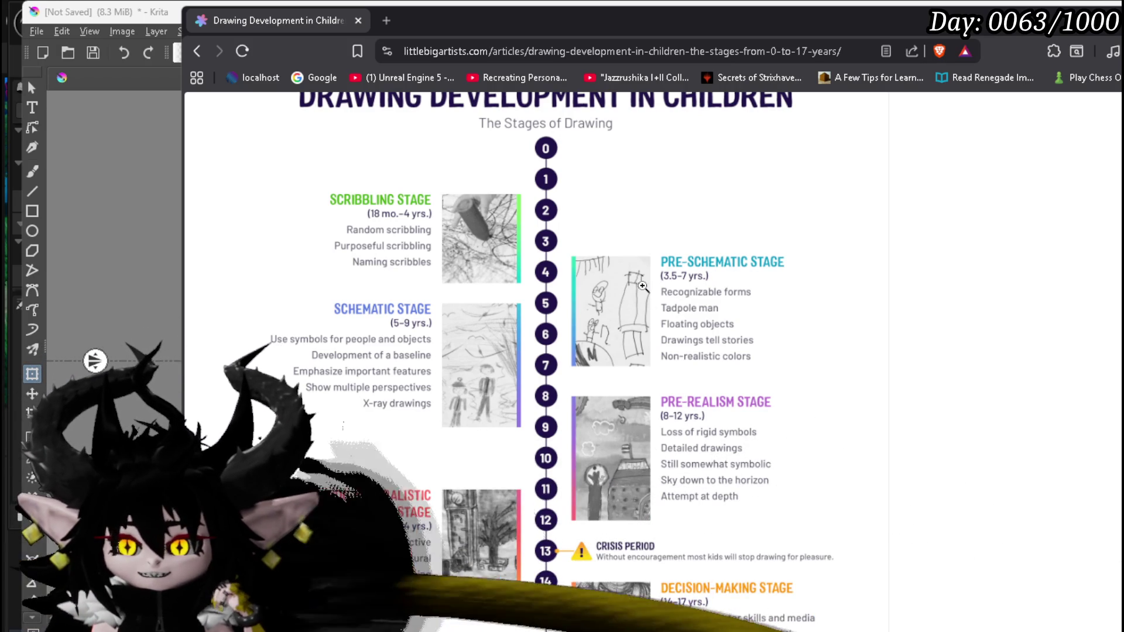
# Step: Zoom and scroll through the drawing-stages infographic, then return to the Krita diamond drawing
pyautogui.click(602, 304)
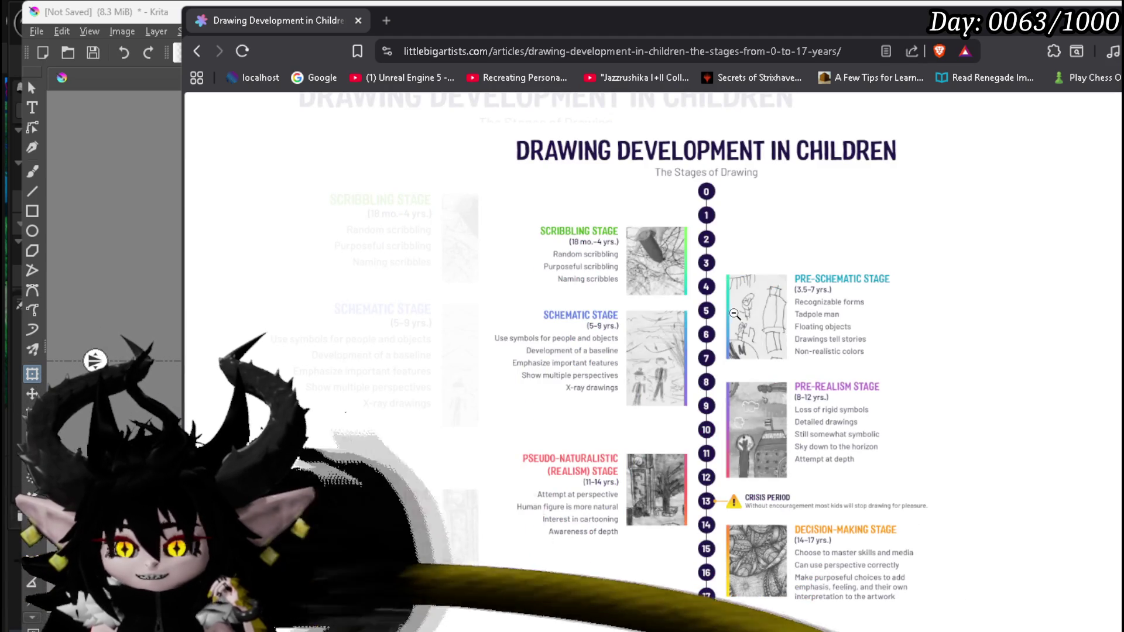
pyautogui.click(602, 316)
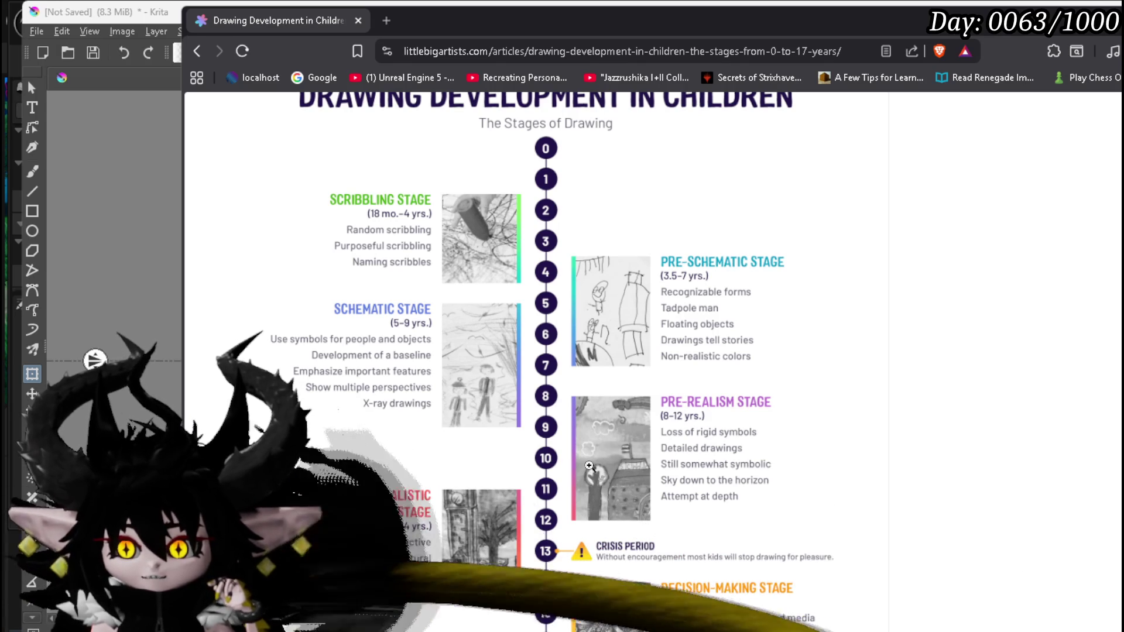
pyautogui.scroll(-1, 613, 467)
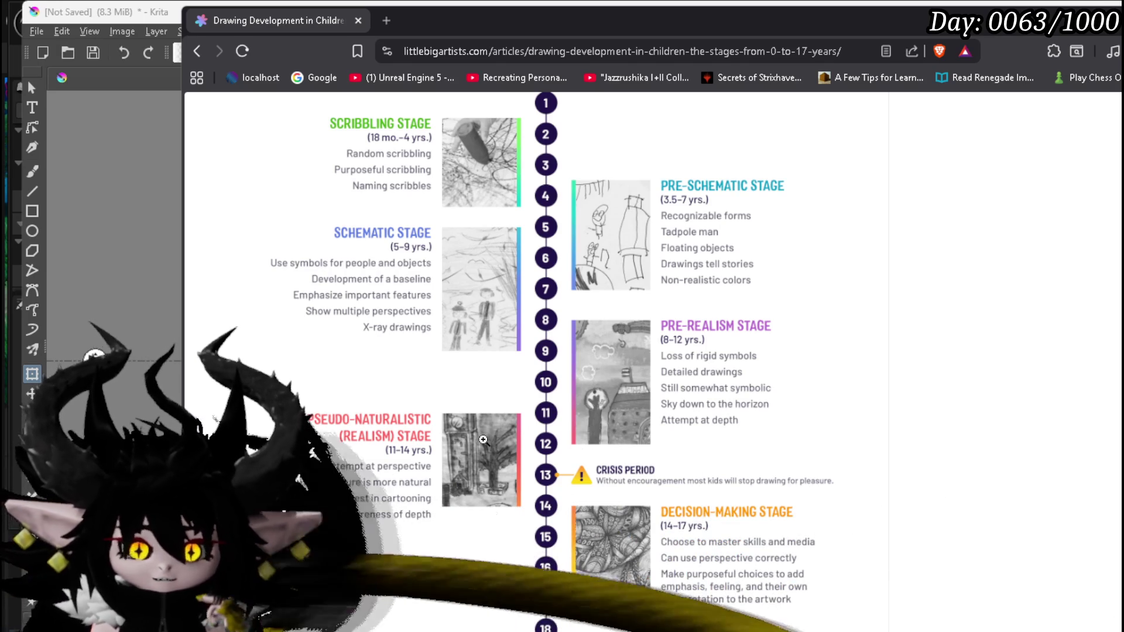
pyautogui.scroll(-3, 489, 425)
pyautogui.scroll(-2, 478, 352)
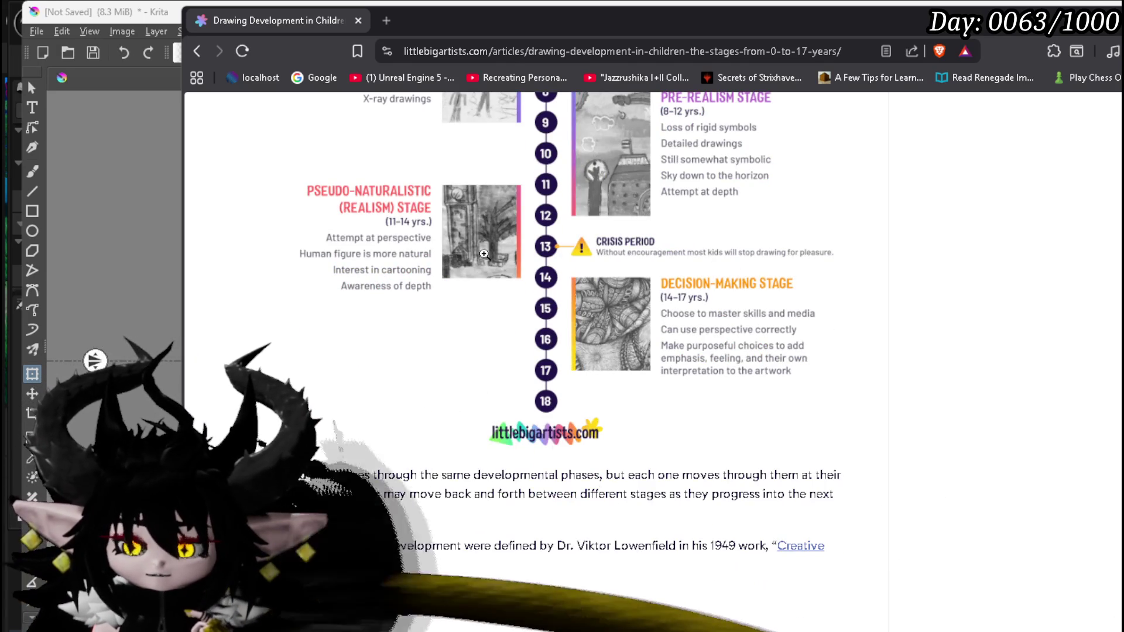
pyautogui.scroll(2, 595, 357)
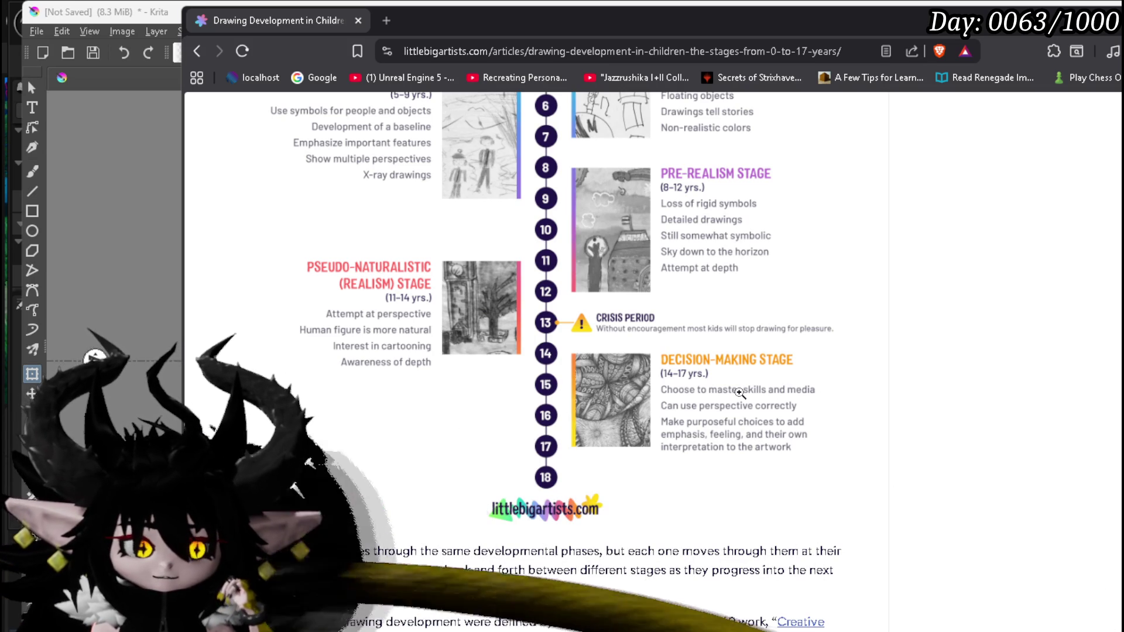
pyautogui.scroll(3, 739, 392)
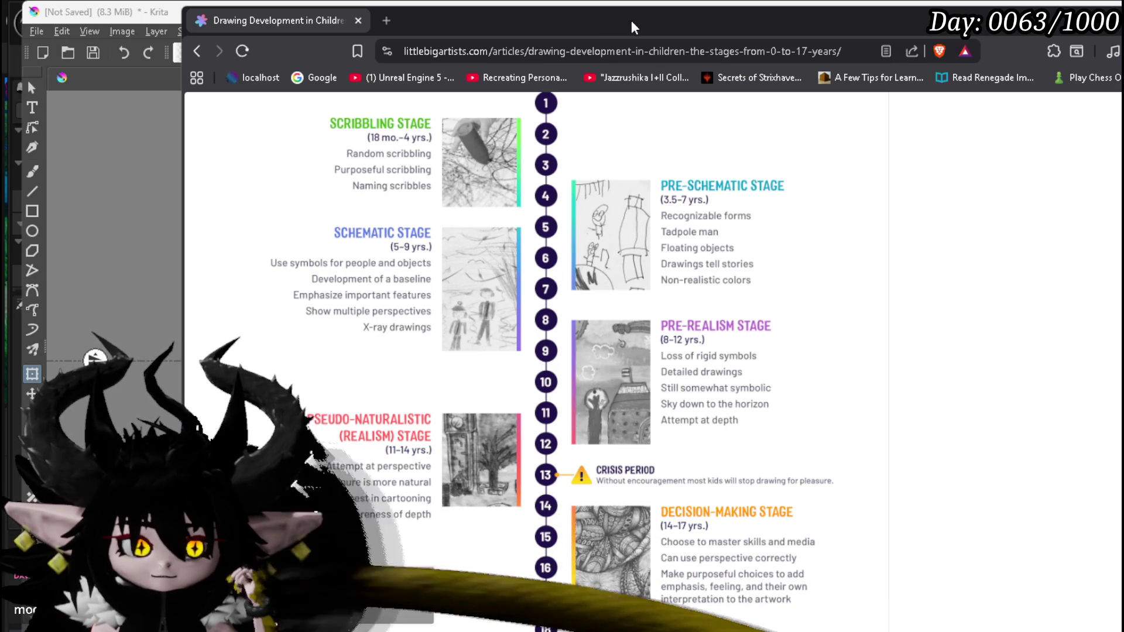
pyautogui.hotkey('alt', 'Tab')
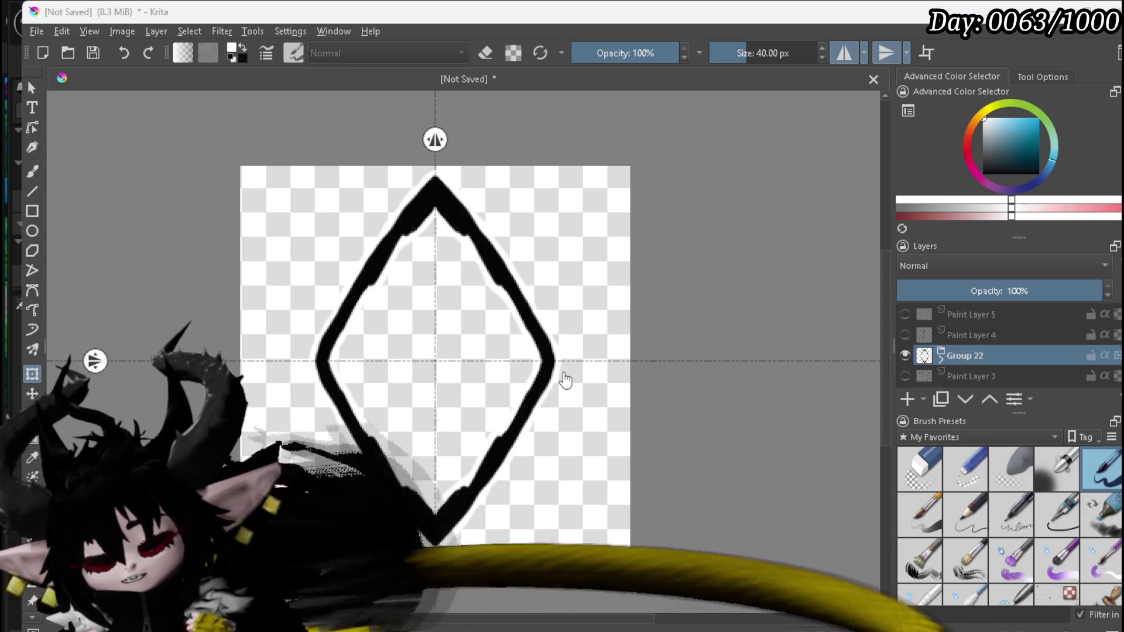
# Step: Zoom and pan the canvas to inspect the diamond outline up close
pyautogui.scroll(3, 472, 371)
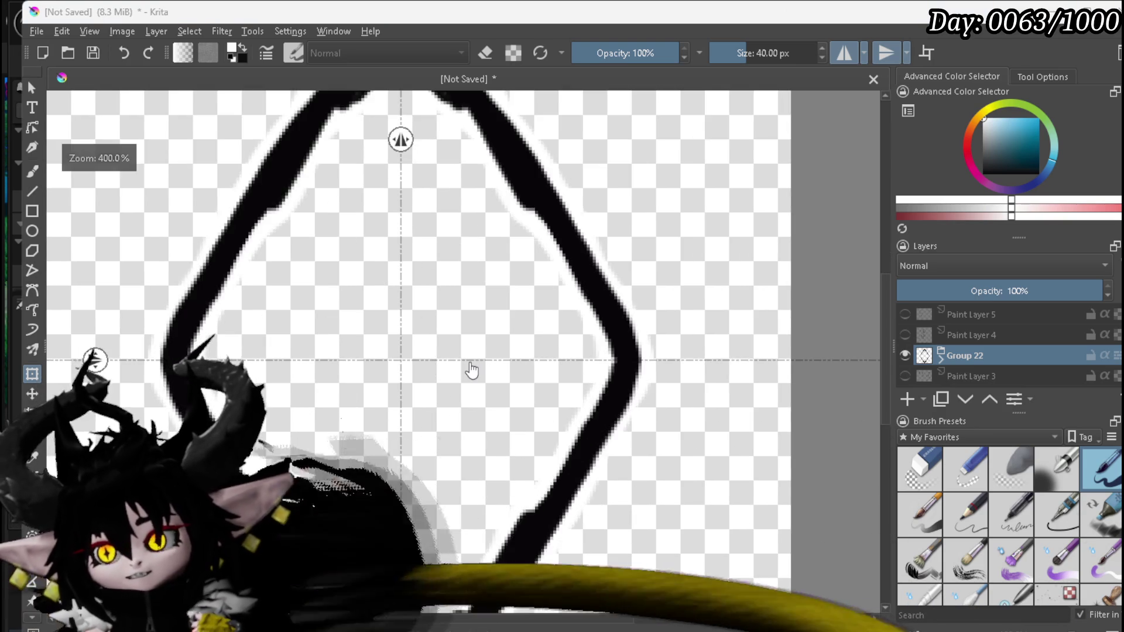
pyautogui.scroll(-1, 472, 371)
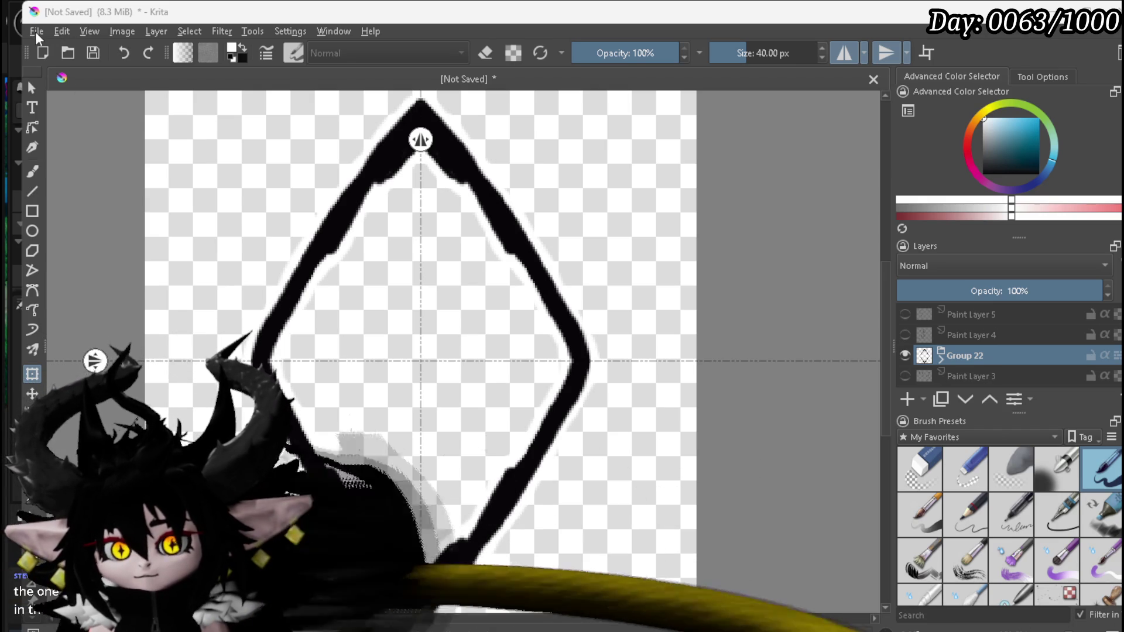
pyautogui.scroll(-2, 329, 220)
pyautogui.moveTo(328, 222); pyautogui.dragTo(377, 240)
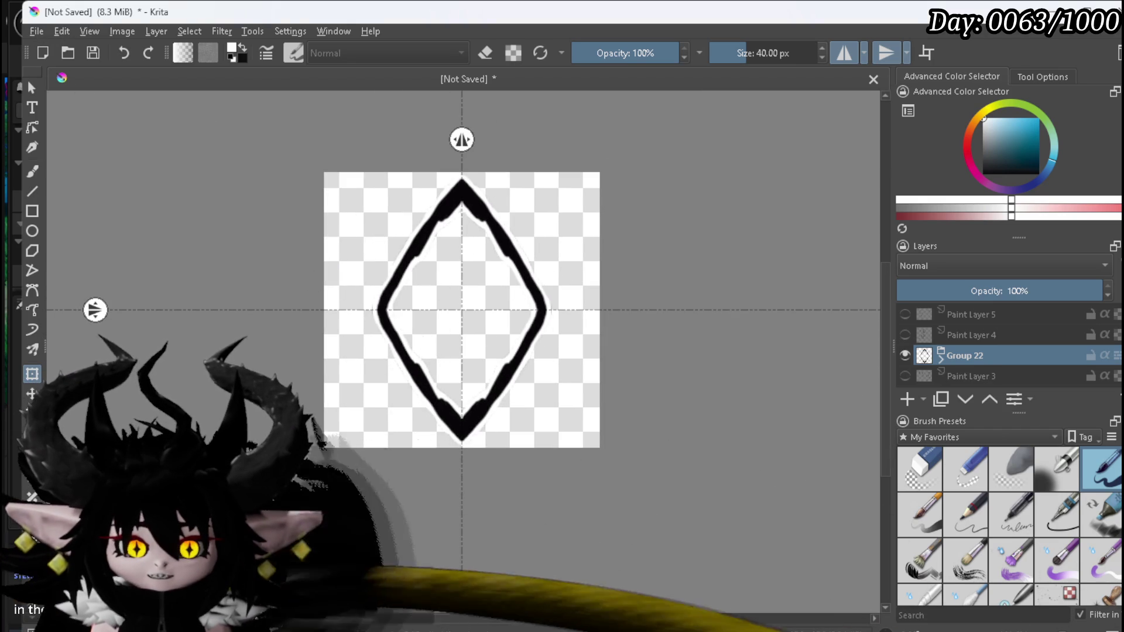
pyautogui.scroll(1, 206, 349)
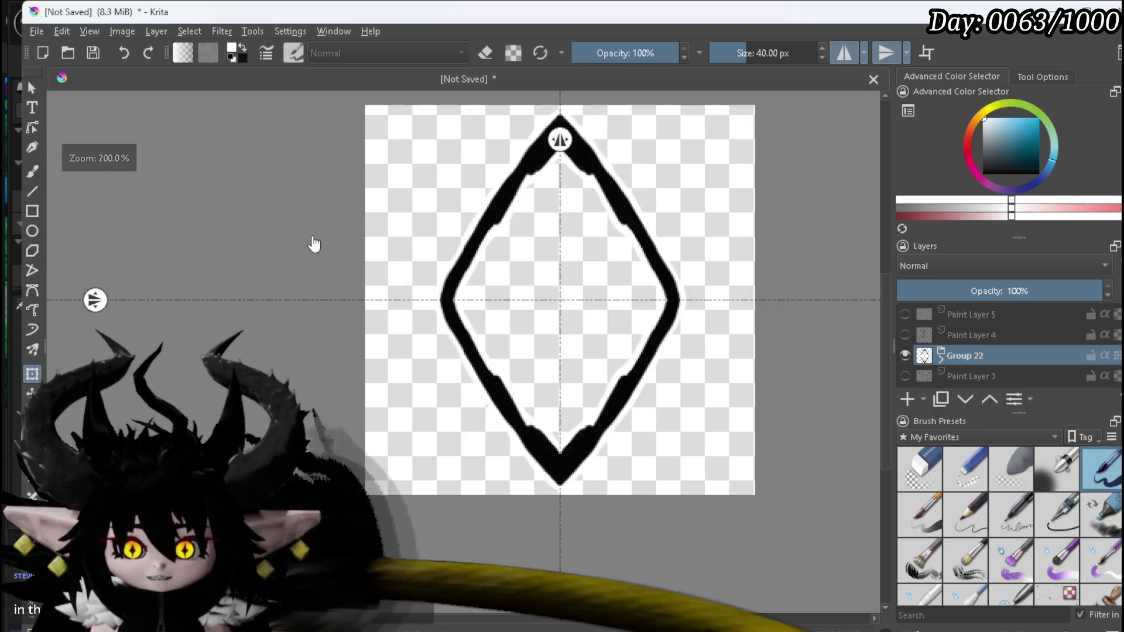
pyautogui.moveTo(313, 243); pyautogui.dragTo(244, 325)
pyautogui.scroll(1, 243, 321)
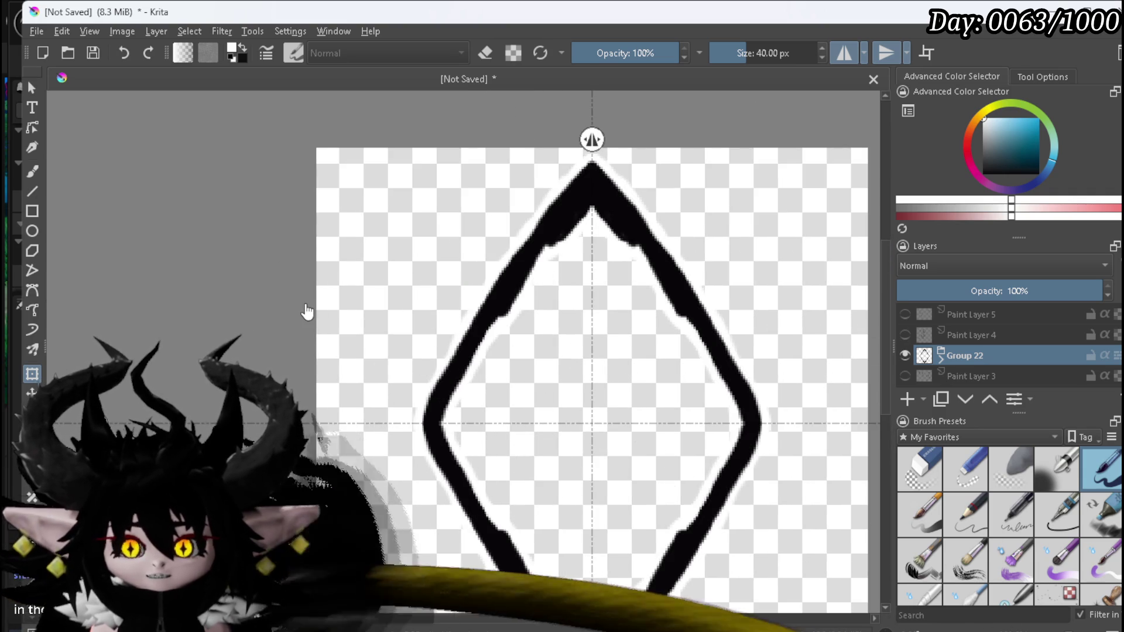
pyautogui.scroll(-1, 306, 310)
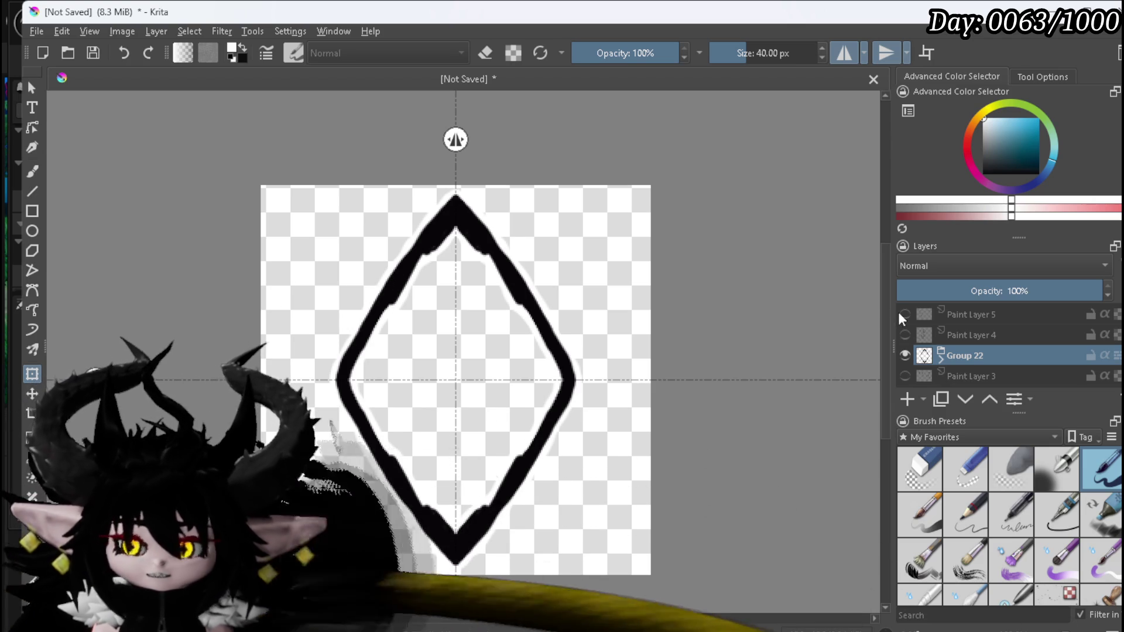
# Step: Export the diamond outline from Krita's File menu as the ActionPoints PNG
pyautogui.click(36, 31)
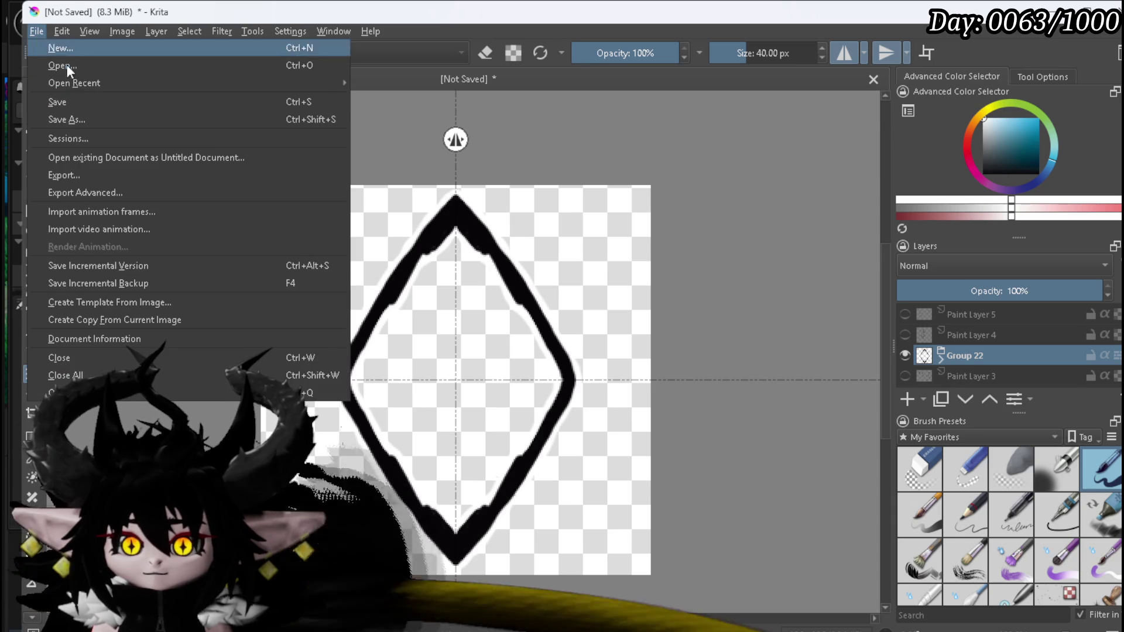
pyautogui.click(89, 173)
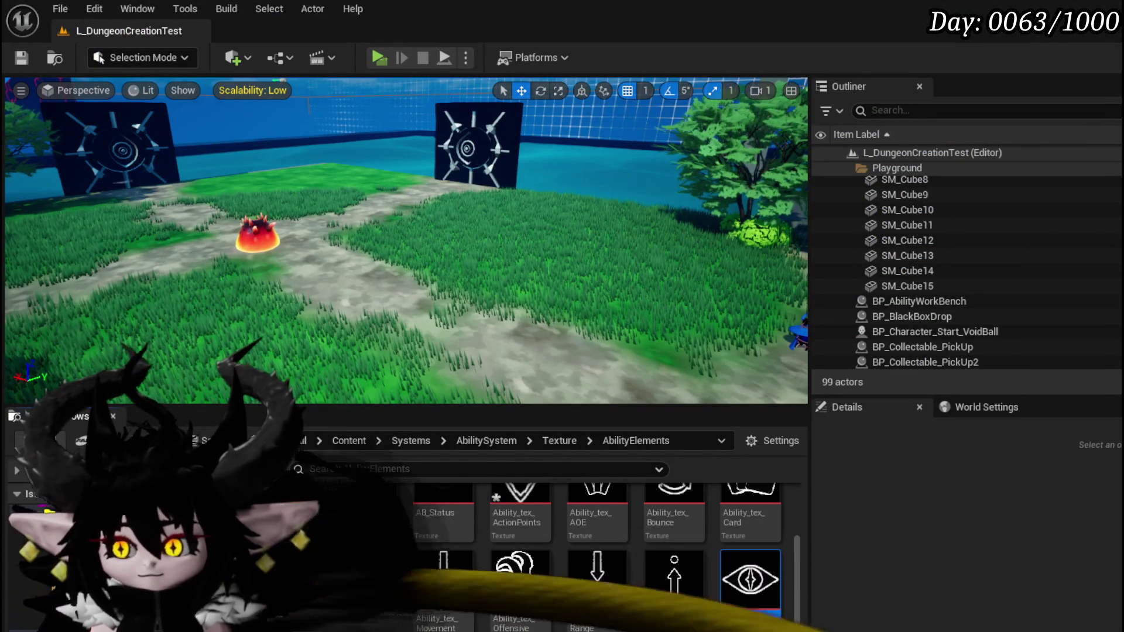
# Step: Save the updated Ability_tex_ActionPoints texture
pyautogui.hotkey('ctrl', 'shift', 's')
pyautogui.click(853, 574)
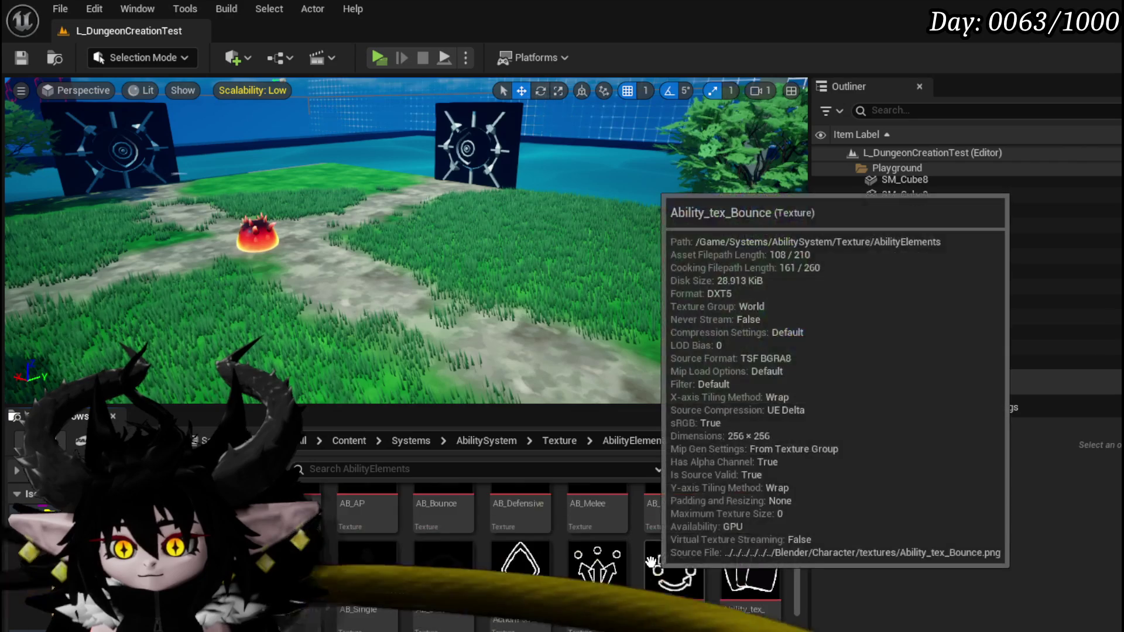
pyautogui.scroll(2, 673, 574)
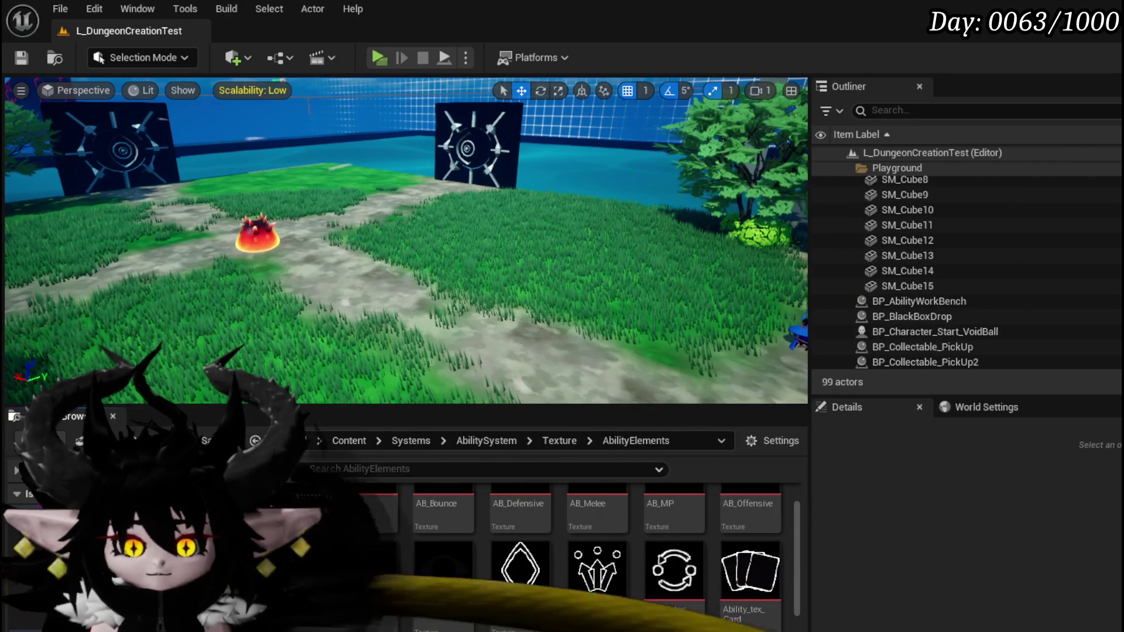
# Step: Filter the ability elements data table for AP, set Ability Points' icon to Ability_tex_ActionPoints, and save
pyautogui.hotkey('alt', 'Tab')
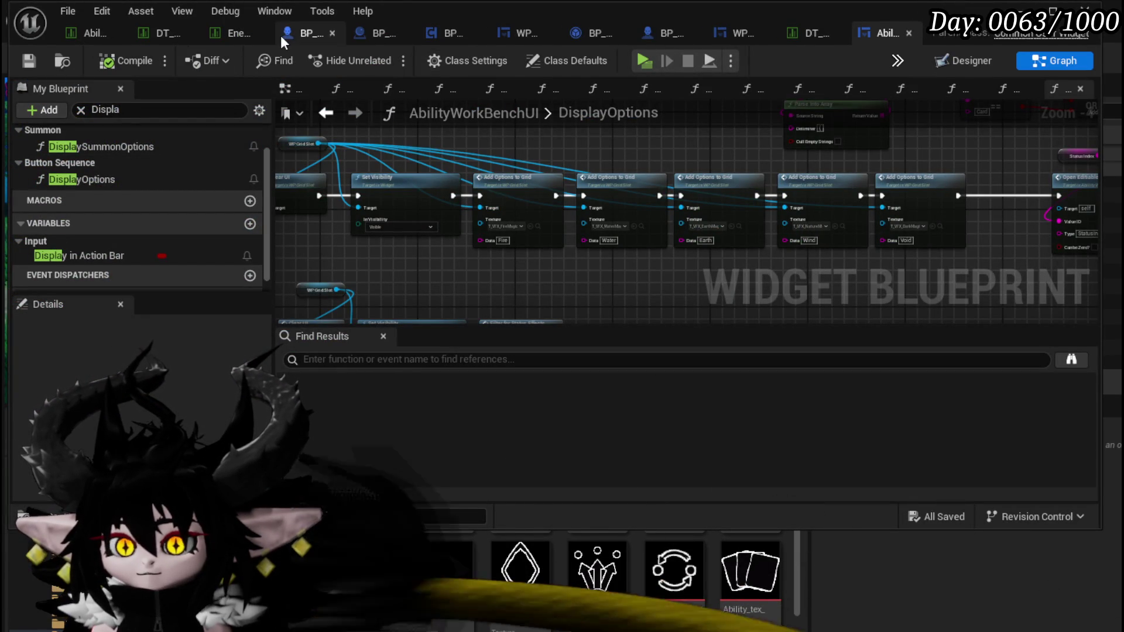
pyautogui.click(790, 34)
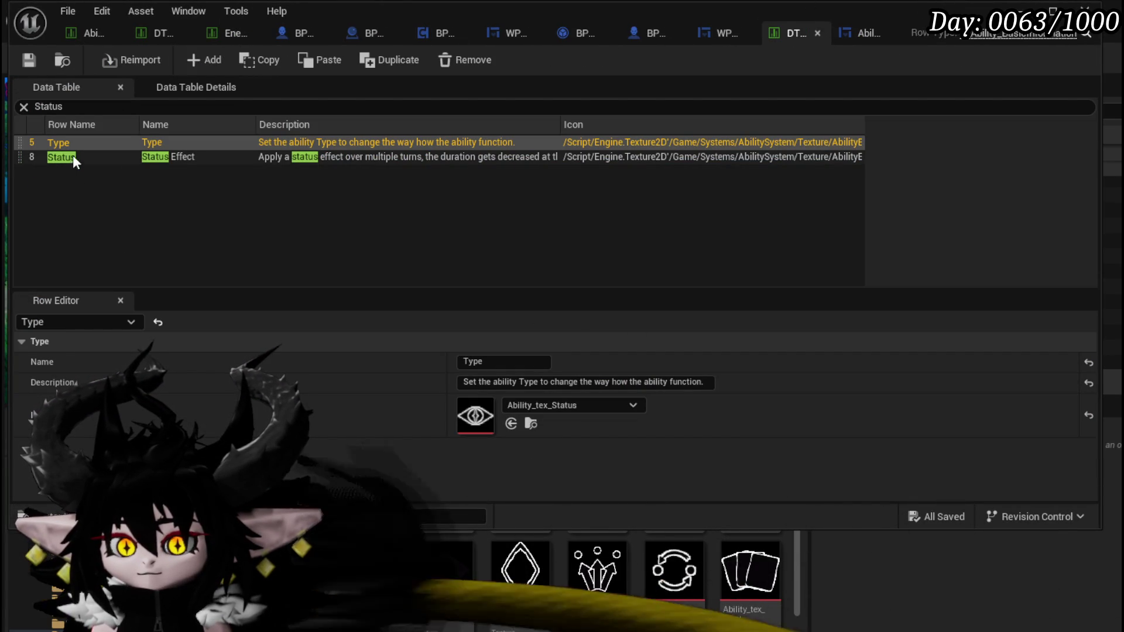
pyautogui.click(16, 105)
pyautogui.write('A')
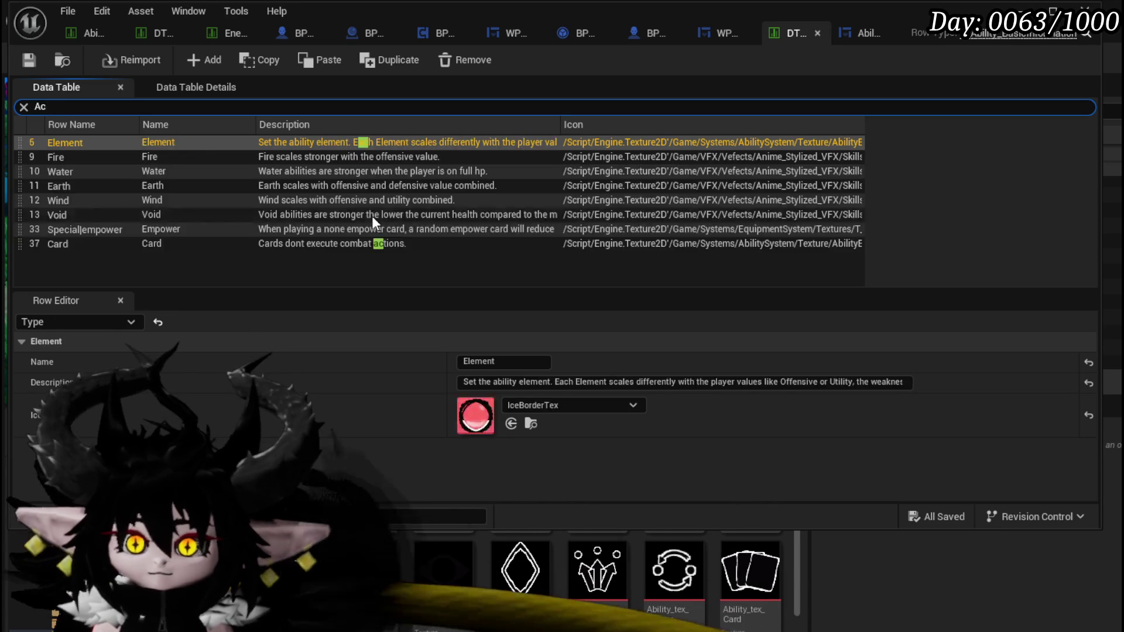
pyautogui.write('ct')
pyautogui.press('BackSpace')
pyautogui.press('BackSpace')
pyautogui.write('P')
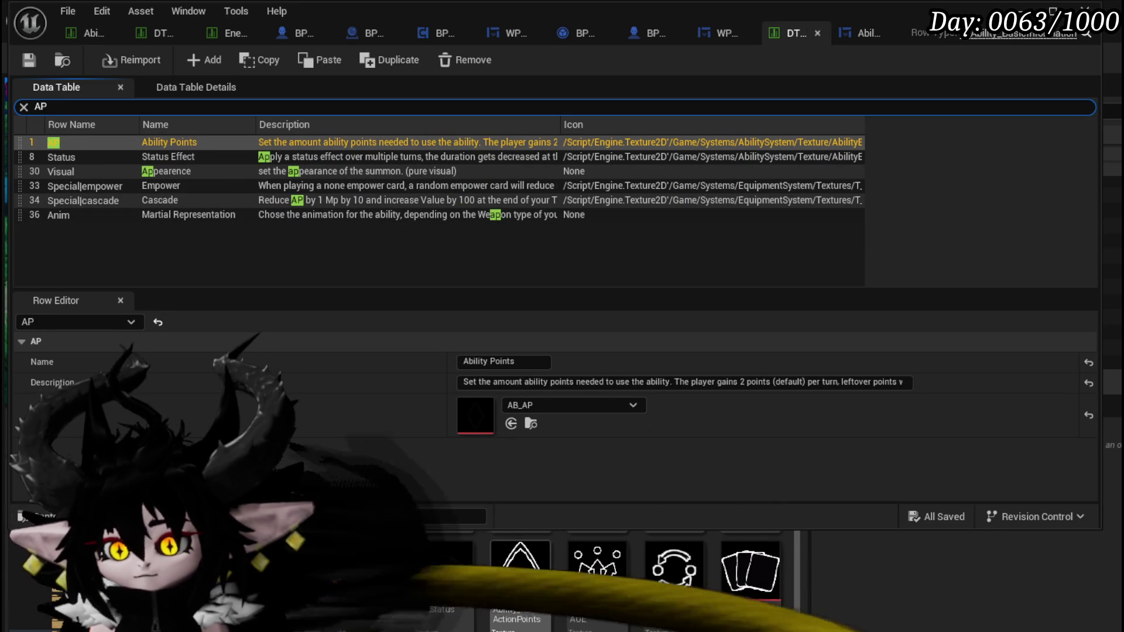
pyautogui.moveTo(519, 571)
pyautogui.mouseDown()
pyautogui.moveTo(515, 433)
pyautogui.moveTo(475, 416)
pyautogui.mouseUp()
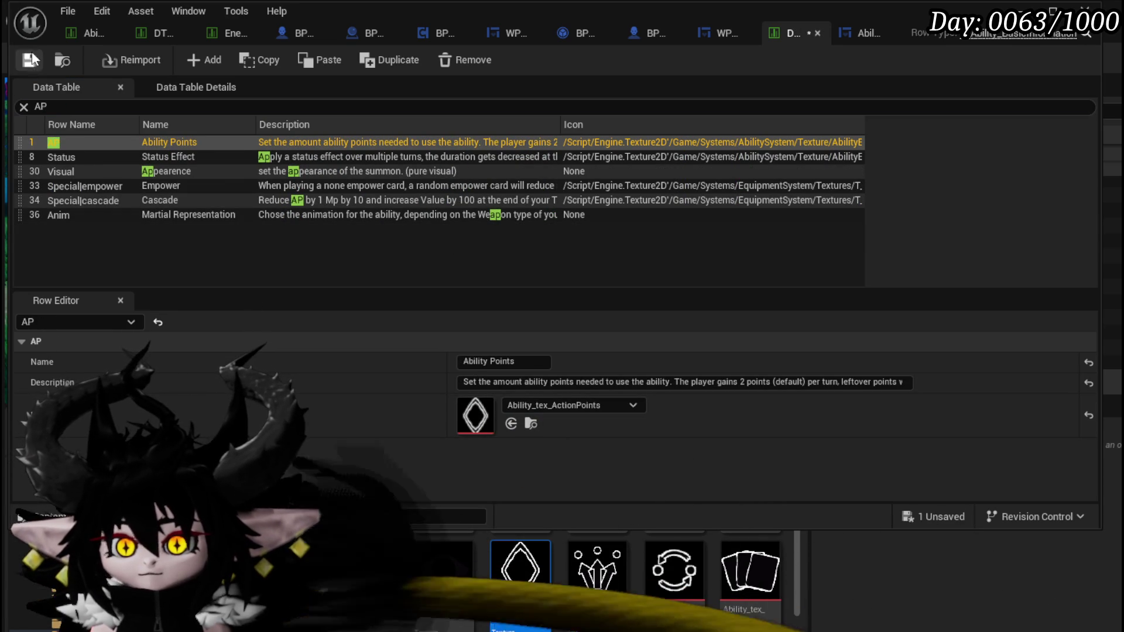
pyautogui.hotkey('ctrl', 's')
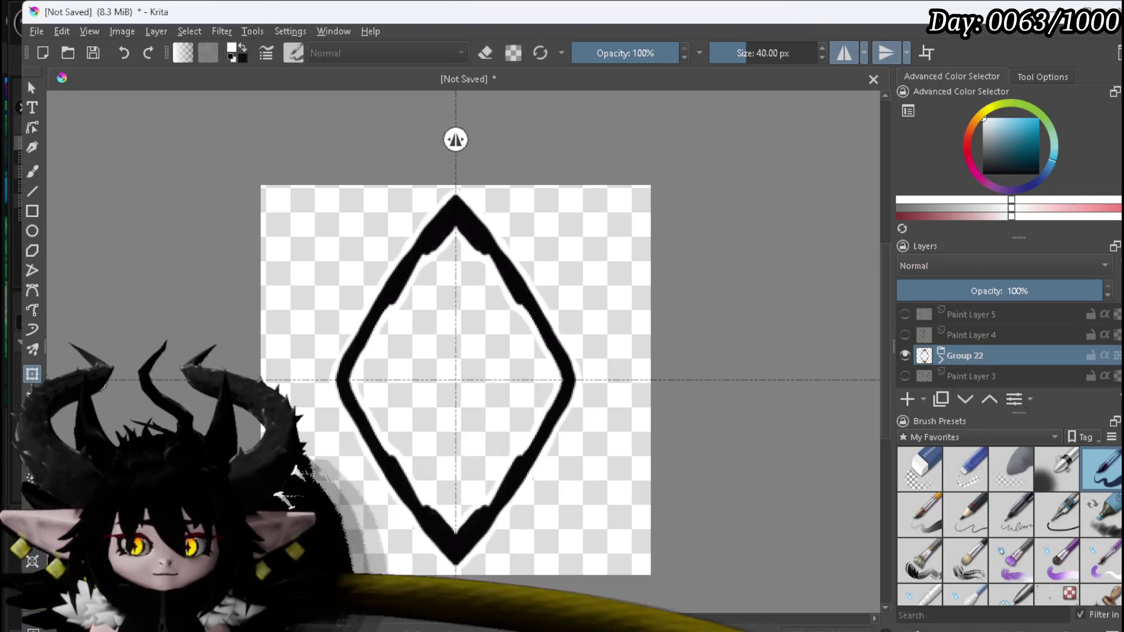
# Step: Hide Group 22 and the AD MP letters layer, then add a new paint layer
pyautogui.click(904, 355)
pyautogui.click(904, 335)
pyautogui.click(904, 335)
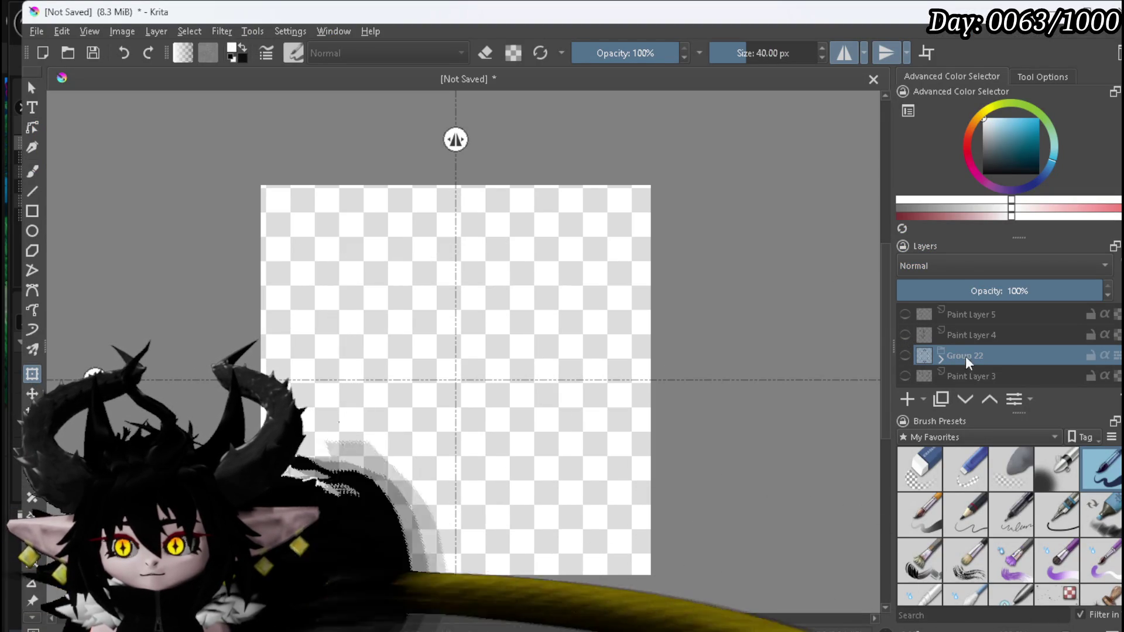
pyautogui.click(907, 398)
# Step: Use a black freehand brush to paint a small mirrored peak near the top centre
pyautogui.press('x')
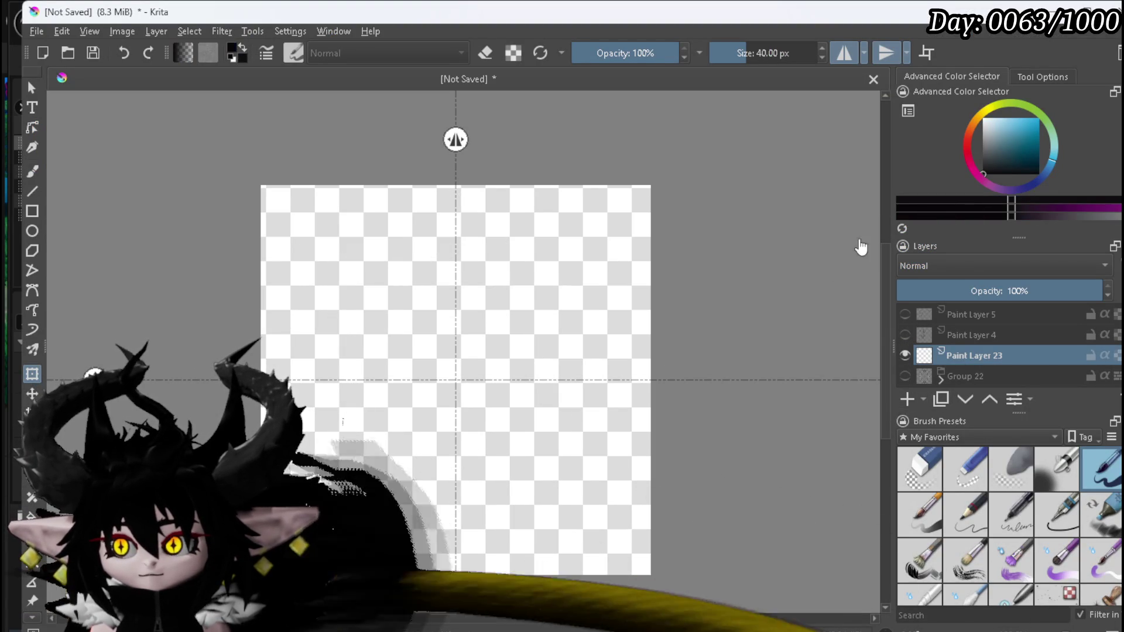
pyautogui.click(34, 171)
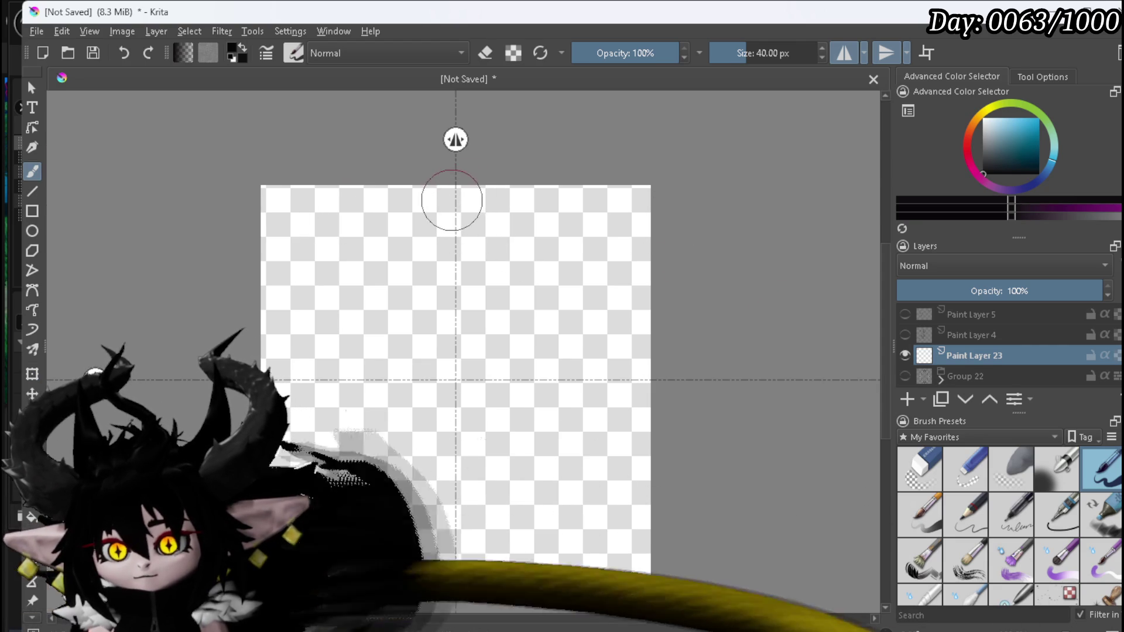
pyautogui.click(884, 53)
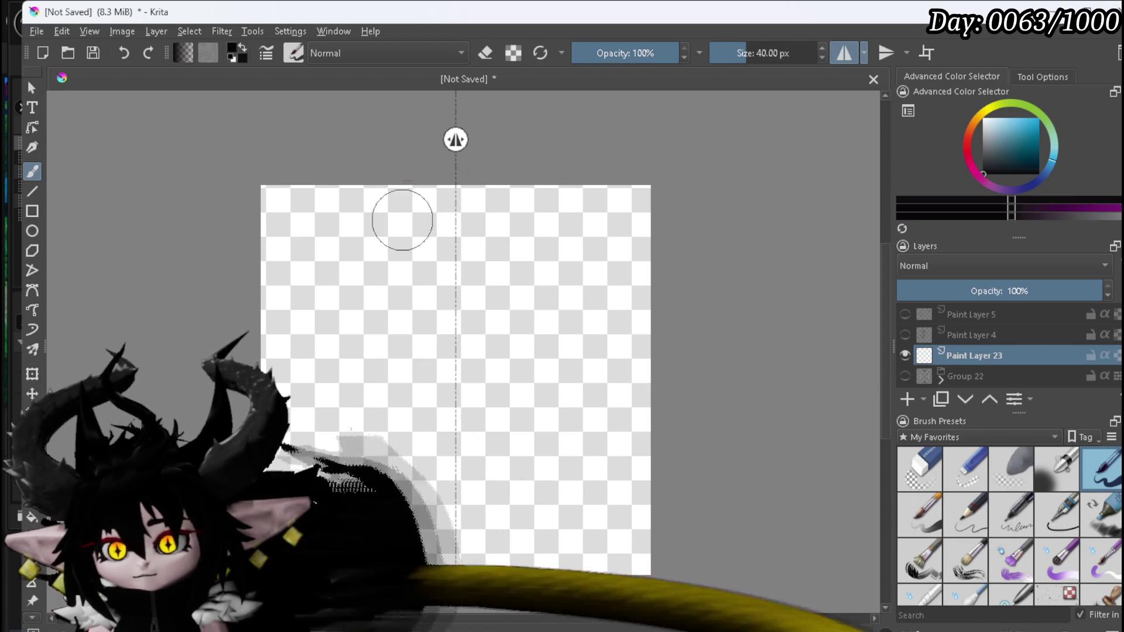
pyautogui.moveTo(444, 232)
pyautogui.mouseDown()
pyautogui.moveTo(455, 215)
pyautogui.moveTo(425, 270)
pyautogui.mouseUp()
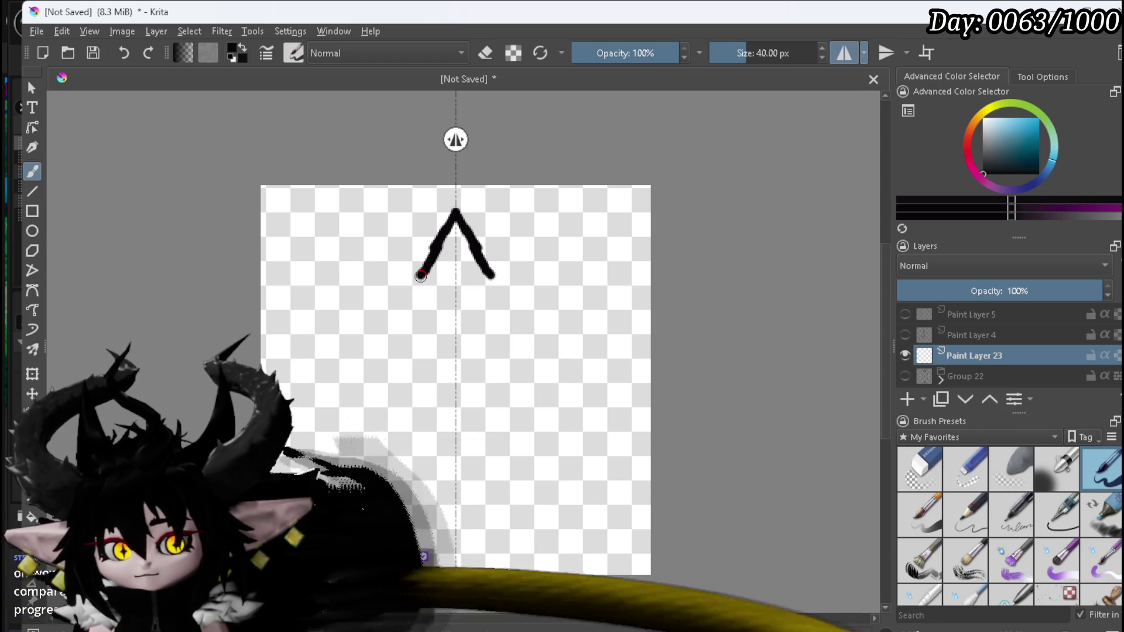
# Step: Extend the mirrored peak downward into a teardrop outline with a curved, closed bottom
pyautogui.moveTo(420, 275); pyautogui.dragTo(417, 280)
pyautogui.moveTo(380, 337); pyautogui.dragTo(357, 358)
pyautogui.moveTo(443, 234); pyautogui.dragTo(406, 303)
pyautogui.moveTo(375, 354); pyautogui.dragTo(360, 436)
pyautogui.moveTo(381, 515); pyautogui.dragTo(455, 548)
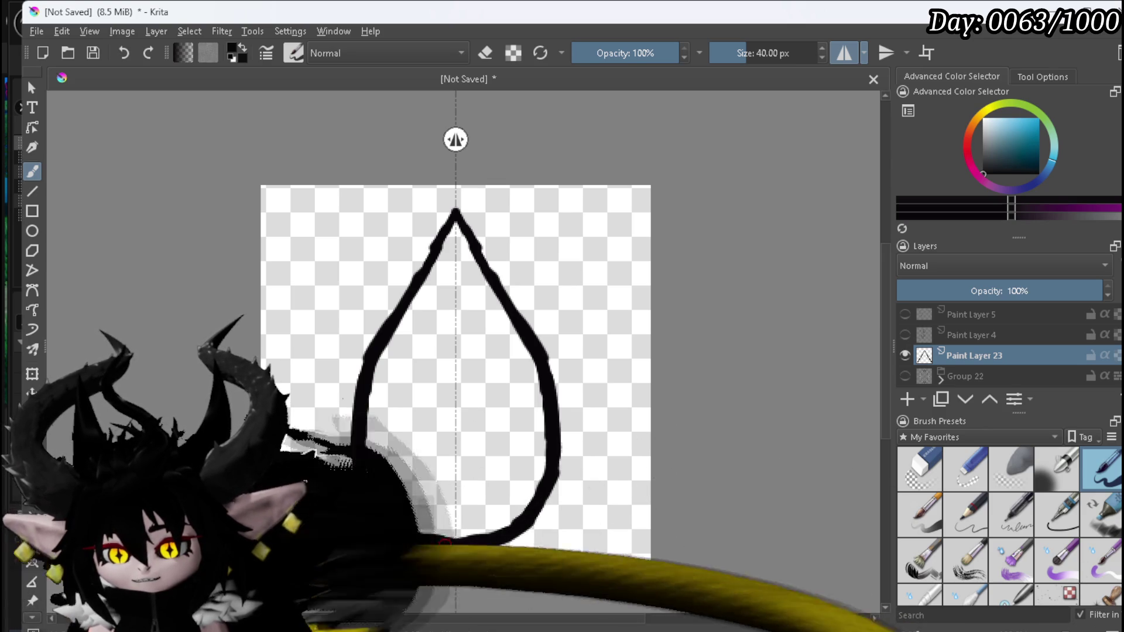
# Step: Retrace the teardrop outline from bottom to tip to thicken it
pyautogui.moveTo(369, 501); pyautogui.dragTo(354, 440)
pyautogui.moveTo(367, 378); pyautogui.dragTo(396, 326)
pyautogui.moveTo(429, 260); pyautogui.dragTo(454, 211)
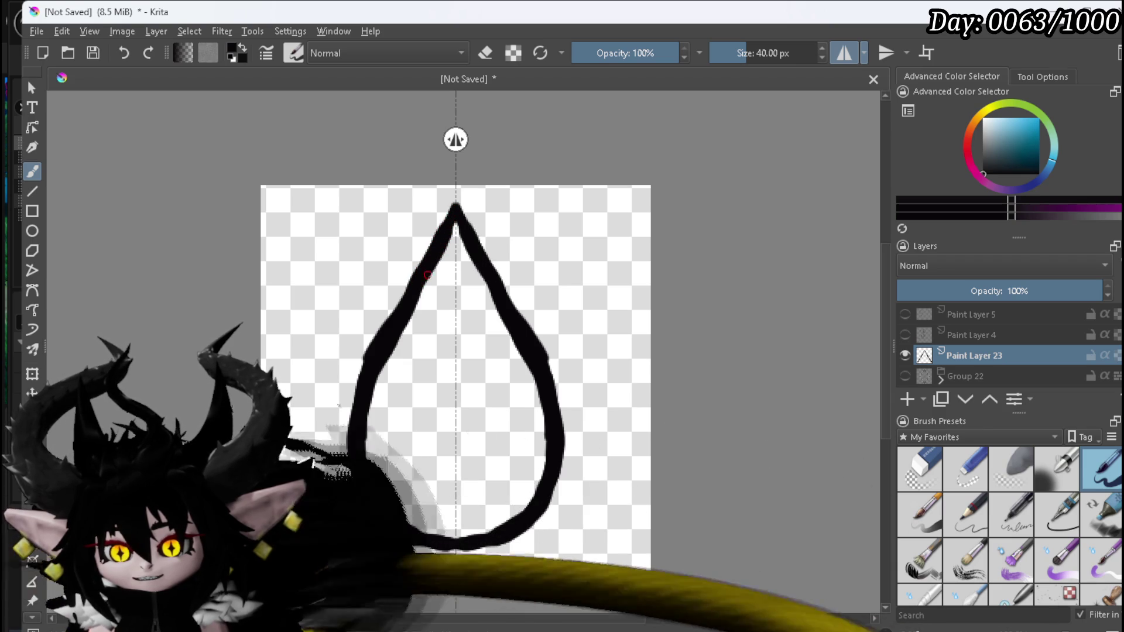
pyautogui.moveTo(372, 401); pyautogui.dragTo(368, 433)
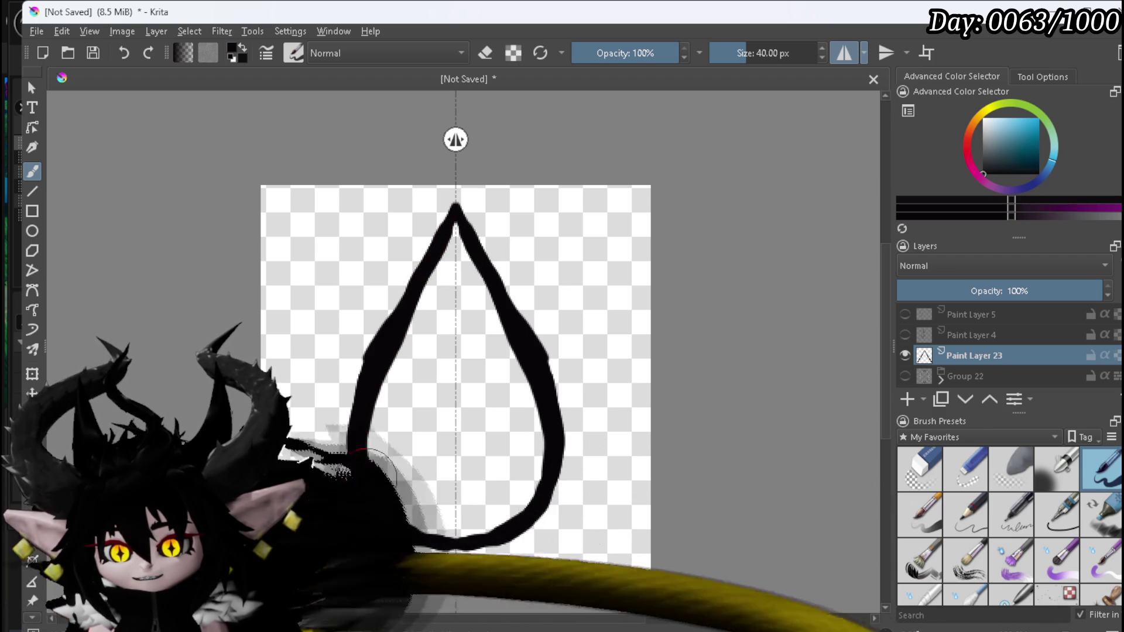
# Step: Sharpen the teardrop's tip with white paint and add Paint Layer 24
pyautogui.click(916, 462)
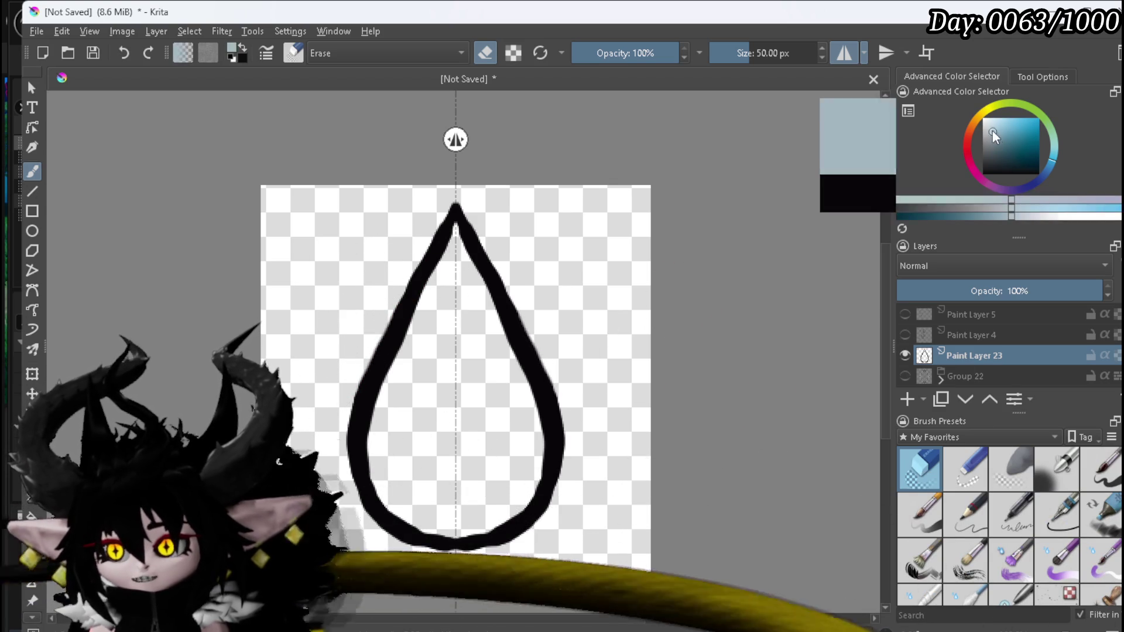
pyautogui.moveTo(992, 131); pyautogui.dragTo(984, 119)
pyautogui.click(1101, 463)
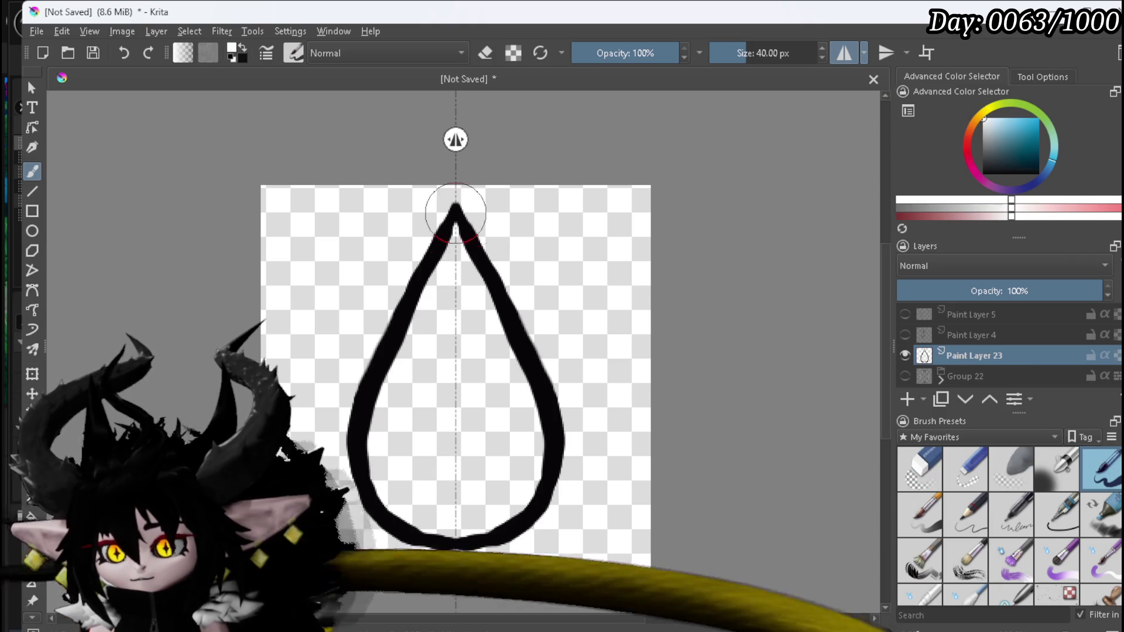
pyautogui.moveTo(451, 203); pyautogui.dragTo(454, 223)
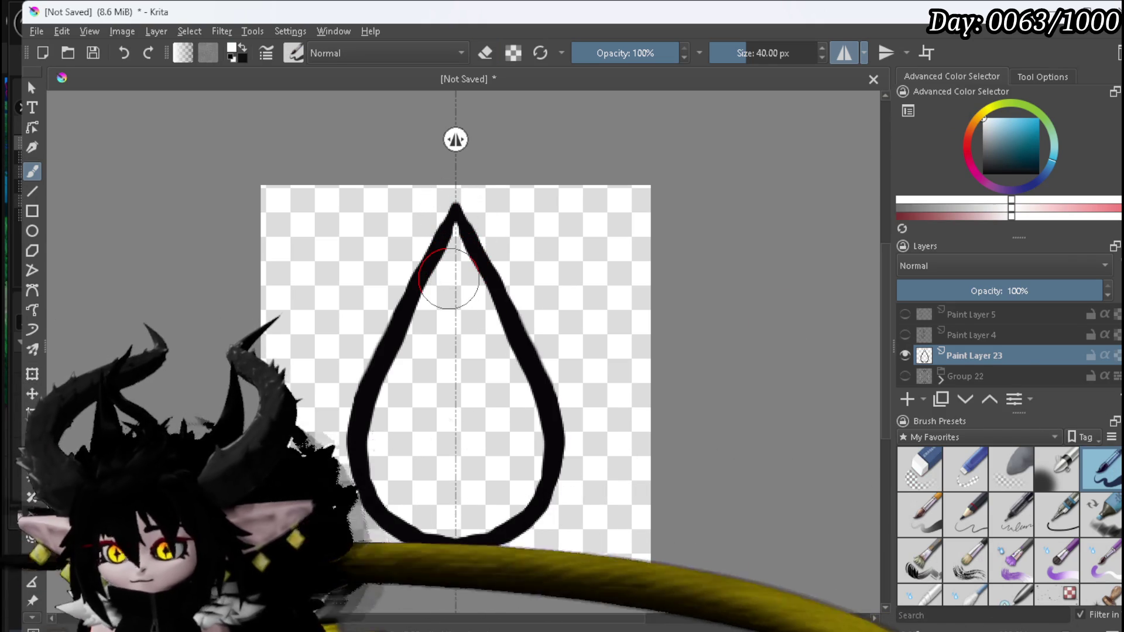
pyautogui.click(906, 399)
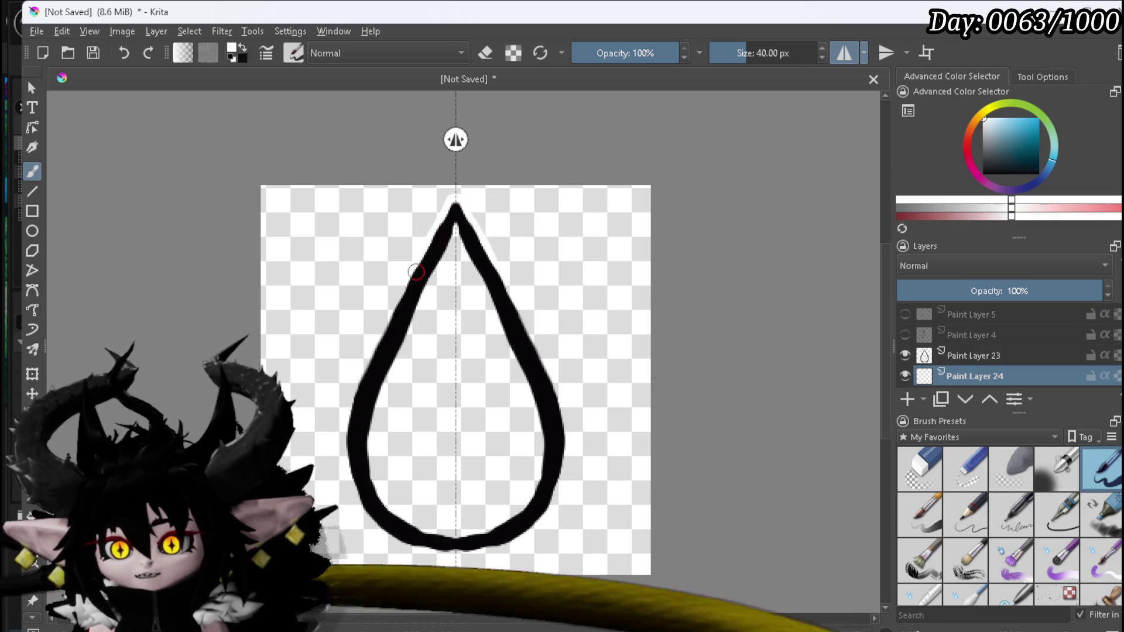
# Step: Paint a white edge along the teardrop's outline, tip and lower curve on Paint Layer 24
pyautogui.moveTo(375, 346); pyautogui.dragTo(352, 397)
pyautogui.moveTo(347, 468)
pyautogui.mouseDown()
pyautogui.moveTo(371, 519)
pyautogui.moveTo(457, 551)
pyautogui.mouseUp()
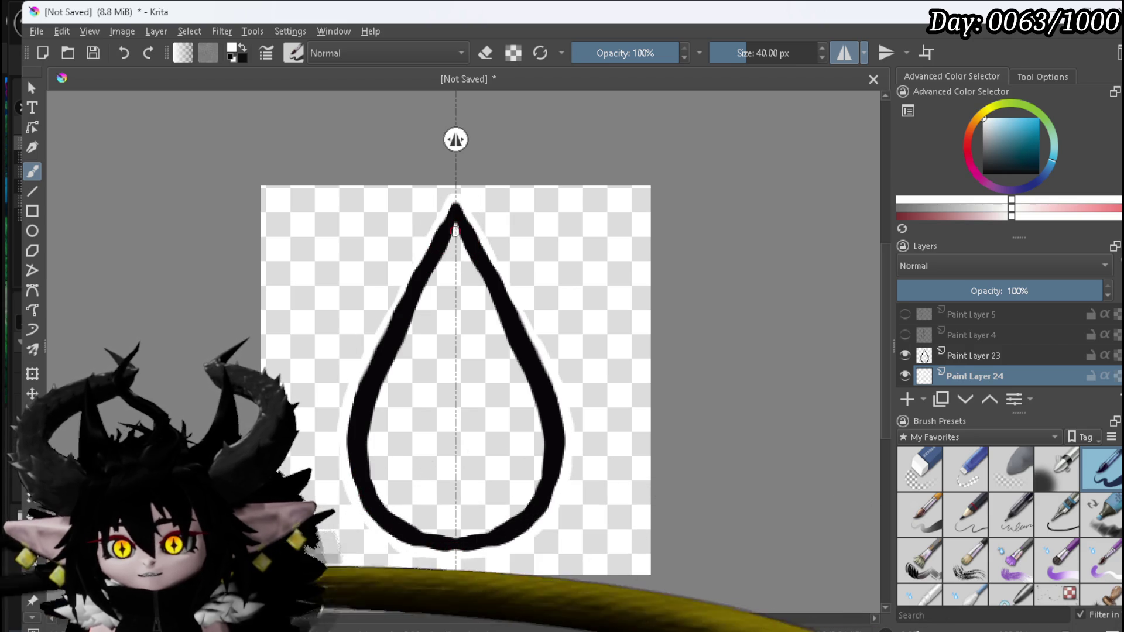
pyautogui.moveTo(454, 220); pyautogui.dragTo(410, 329)
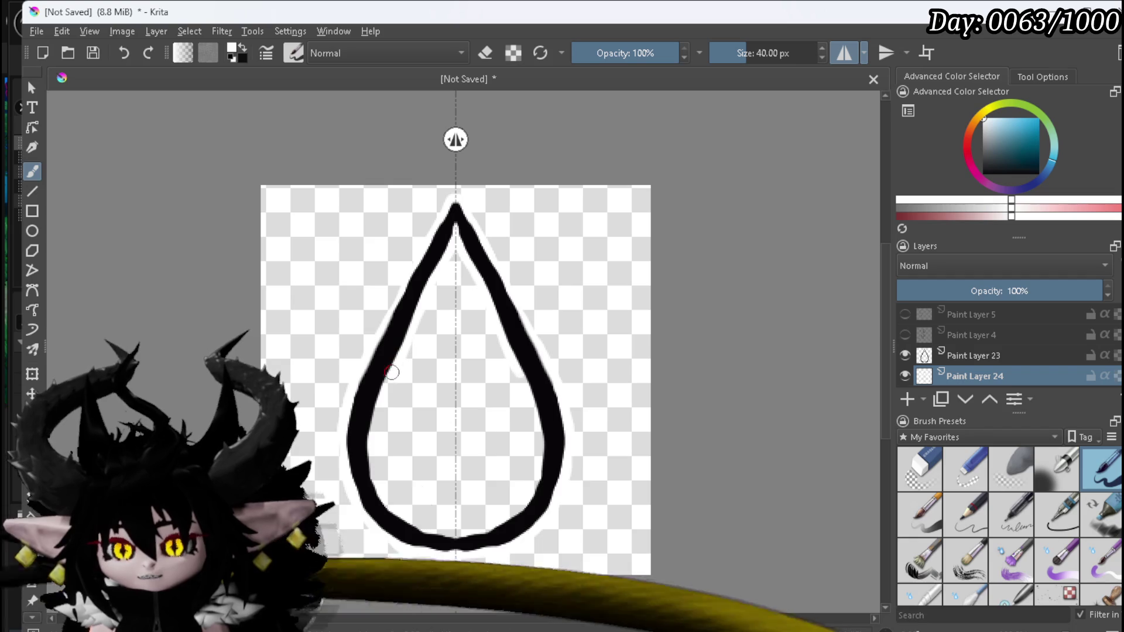
pyautogui.moveTo(382, 393)
pyautogui.mouseDown()
pyautogui.moveTo(371, 427)
pyautogui.moveTo(382, 491)
pyautogui.moveTo(396, 513)
pyautogui.moveTo(451, 539)
pyautogui.mouseUp()
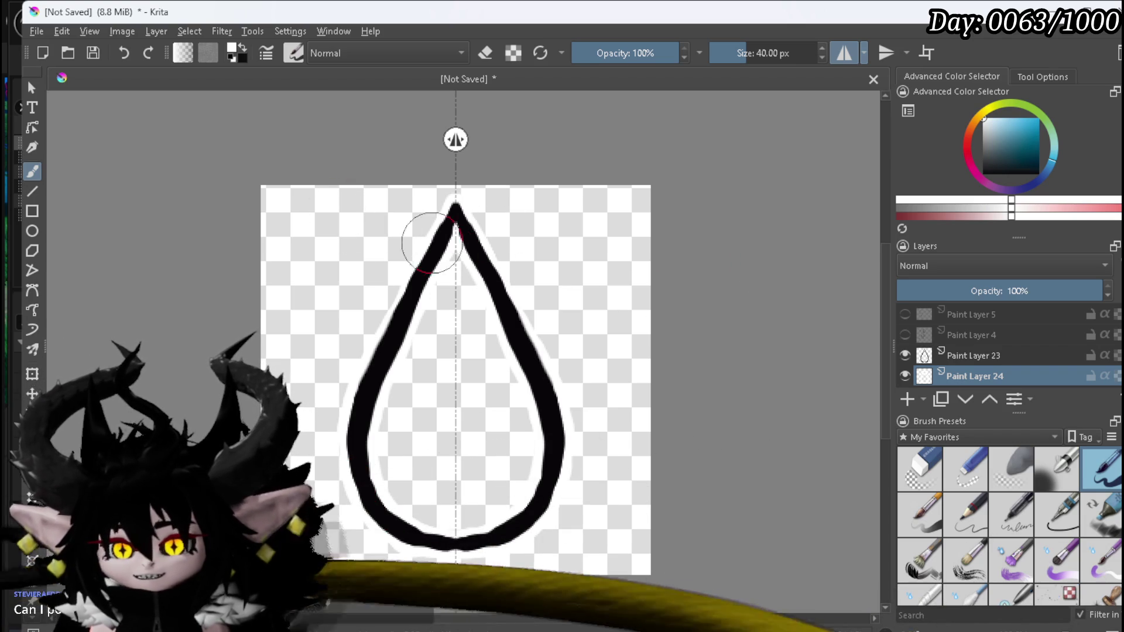
# Step: Zoom in on the teardrop's tip and erase stray white paint there
pyautogui.scroll(5, 476, 226)
pyautogui.moveTo(477, 226)
pyautogui.mouseDown()
pyautogui.moveTo(511, 345)
pyautogui.moveTo(471, 304)
pyautogui.mouseUp()
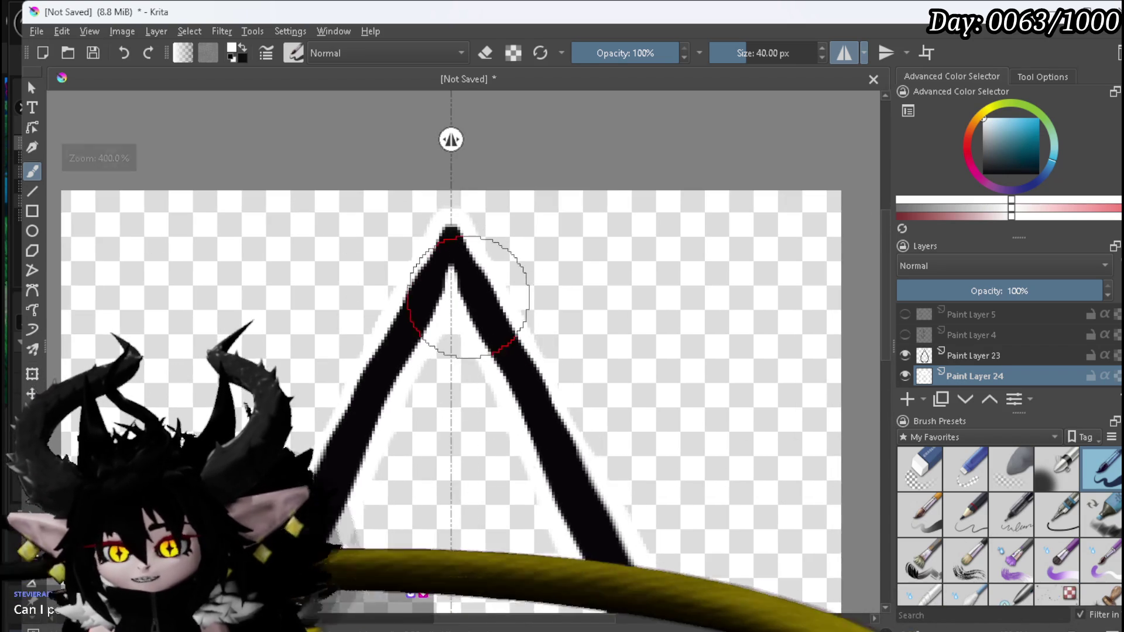
pyautogui.click(921, 471)
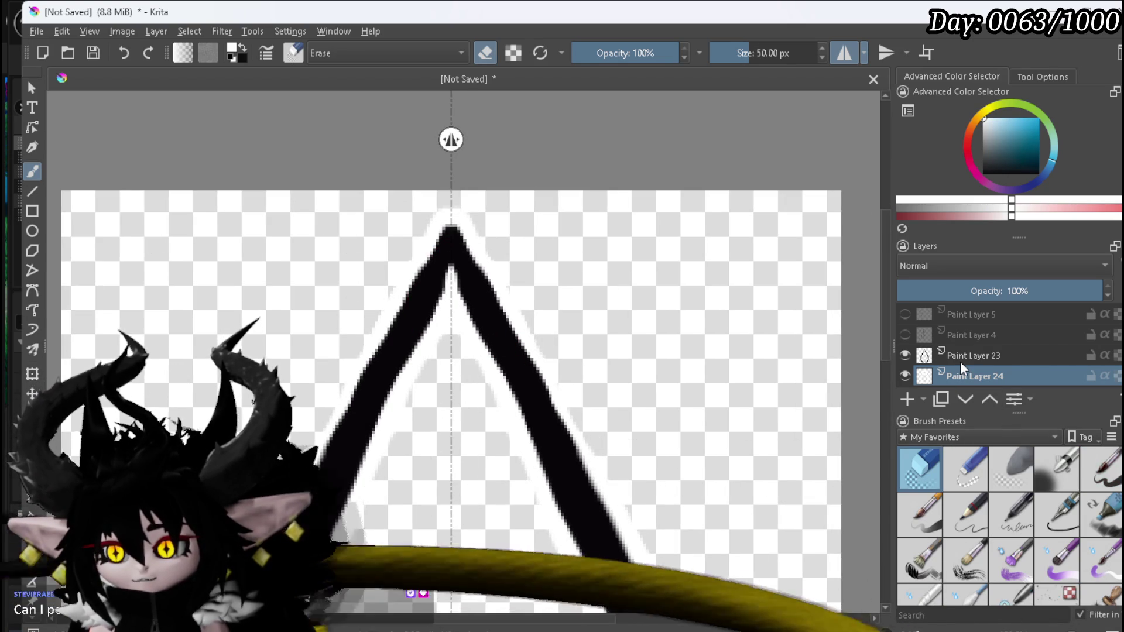
pyautogui.moveTo(960, 358)
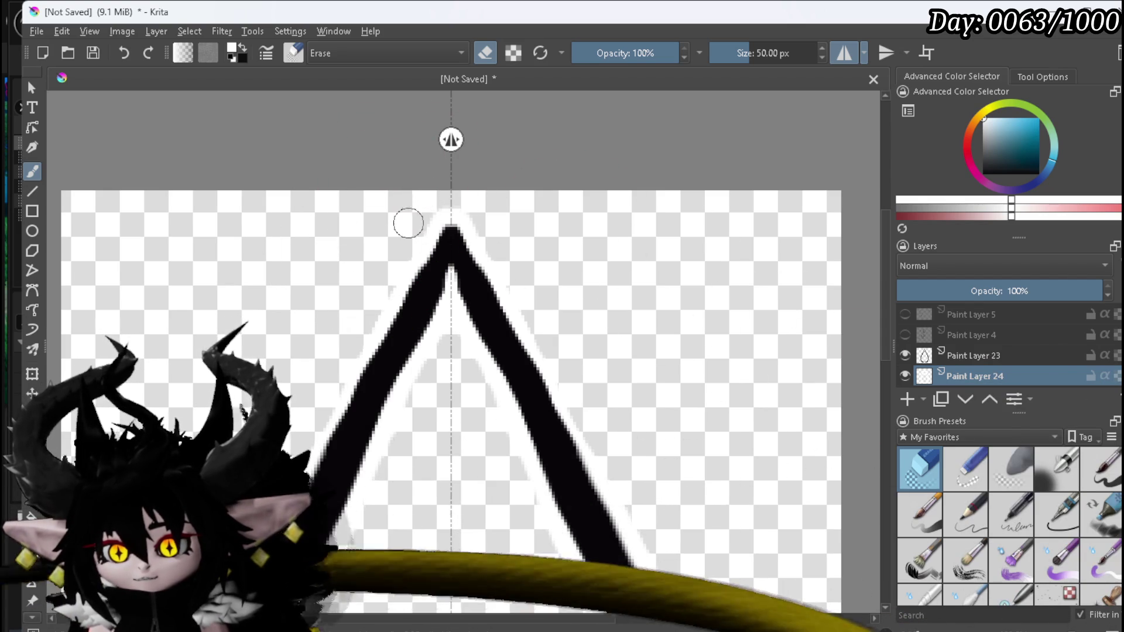
pyautogui.click(1100, 468)
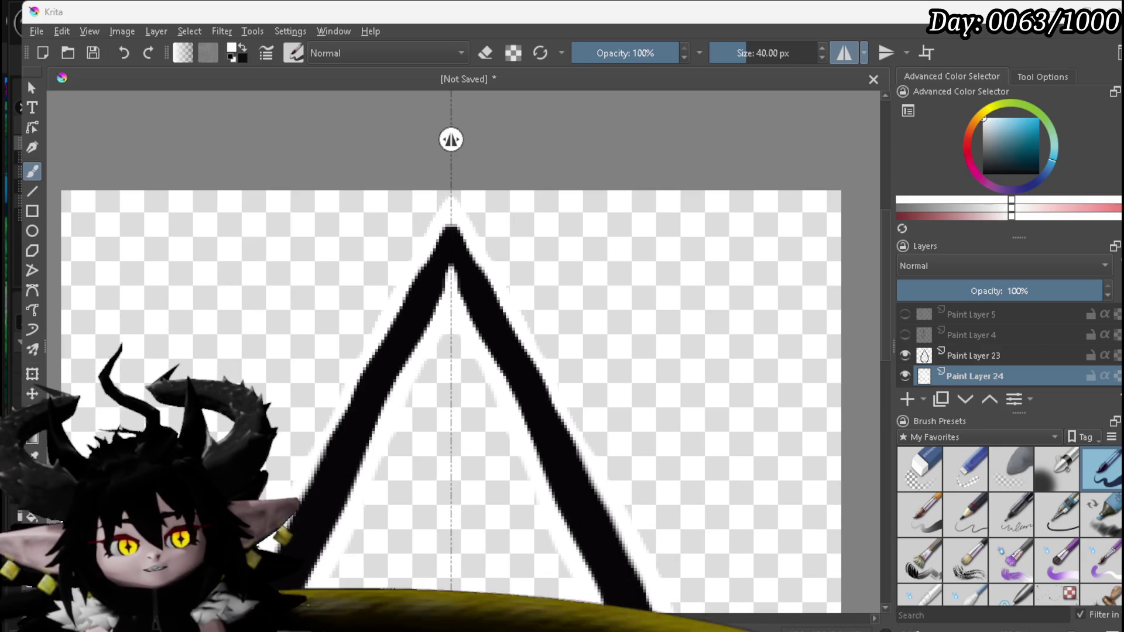
# Step: Touch up the black outline on Paint Layer 23, then resume white on Paint Layer 24
pyautogui.scroll(-4, 389, 374)
pyautogui.scroll(3, 401, 351)
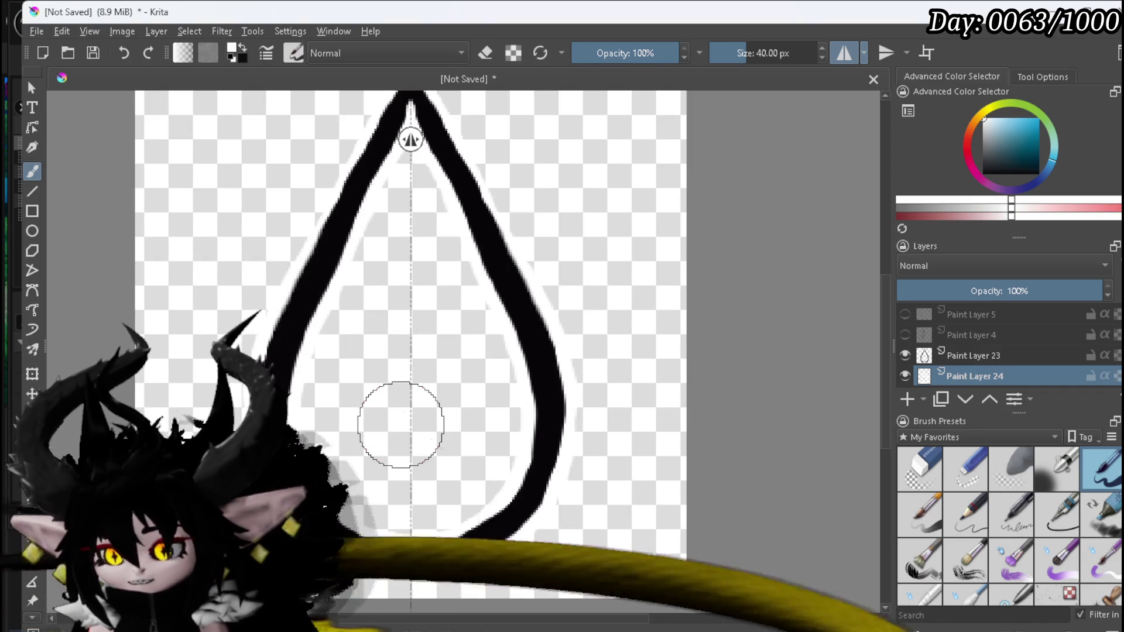
pyautogui.press('x')
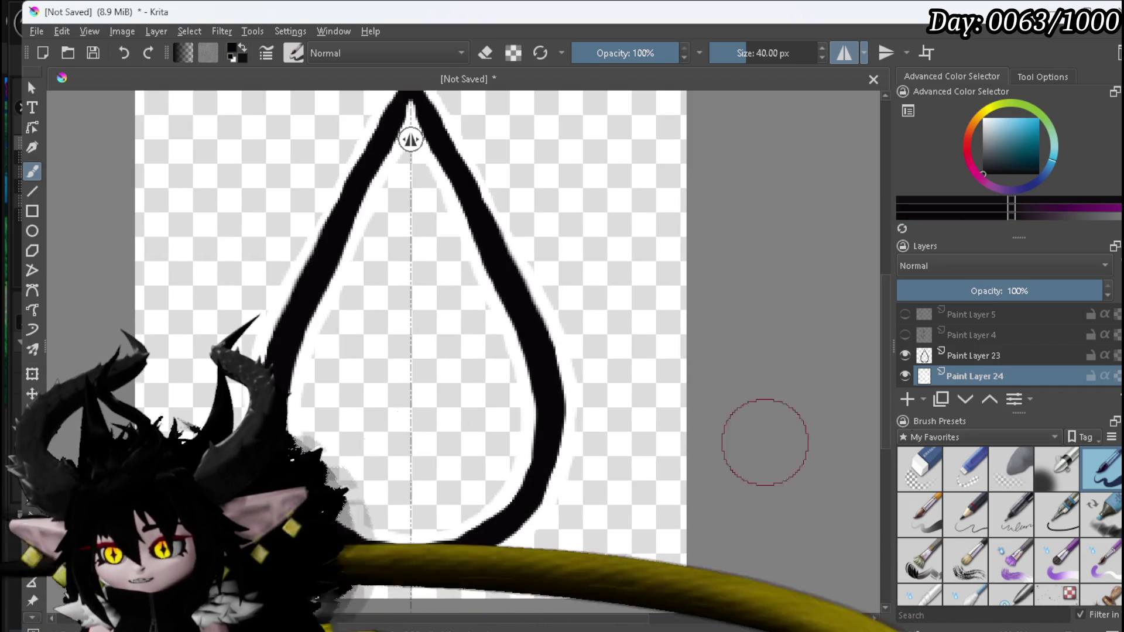
pyautogui.click(963, 361)
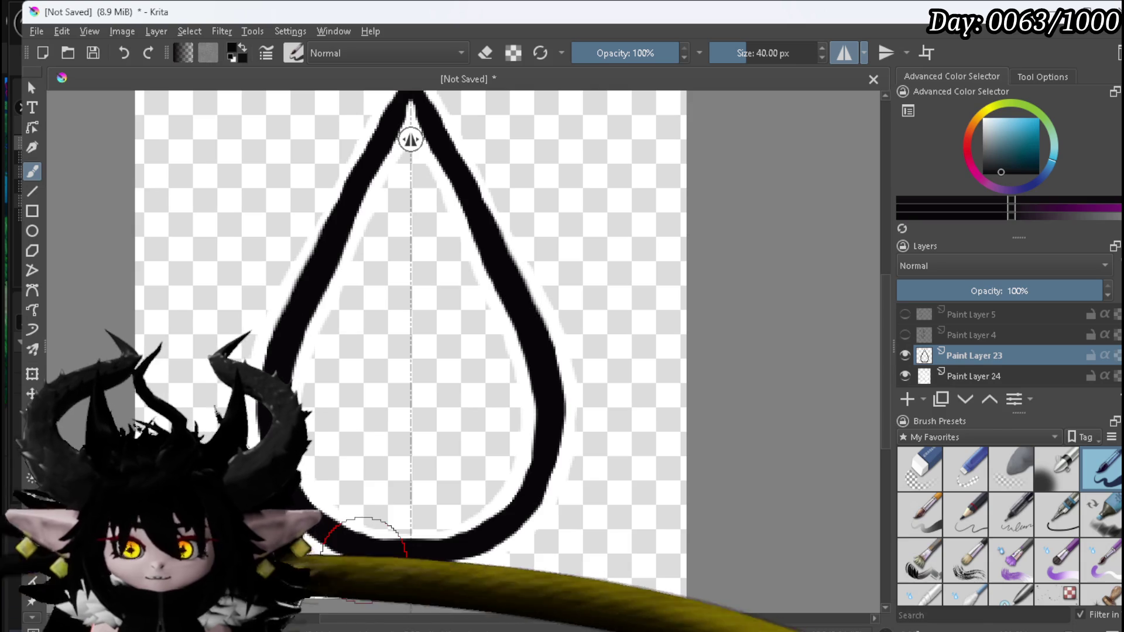
pyautogui.click(986, 376)
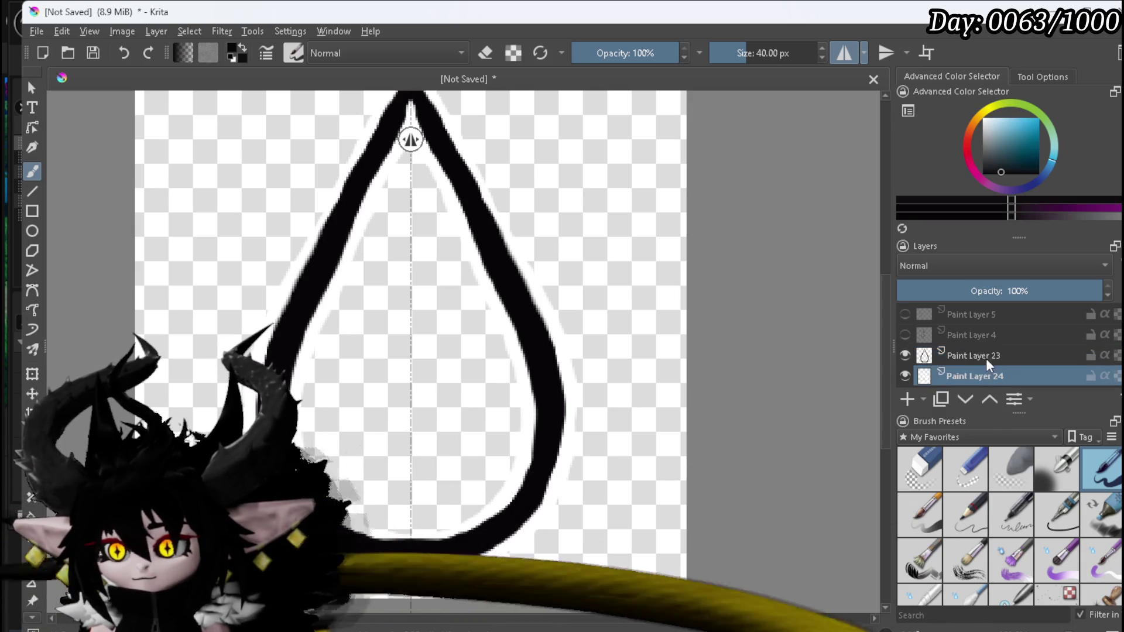
pyautogui.press('x')
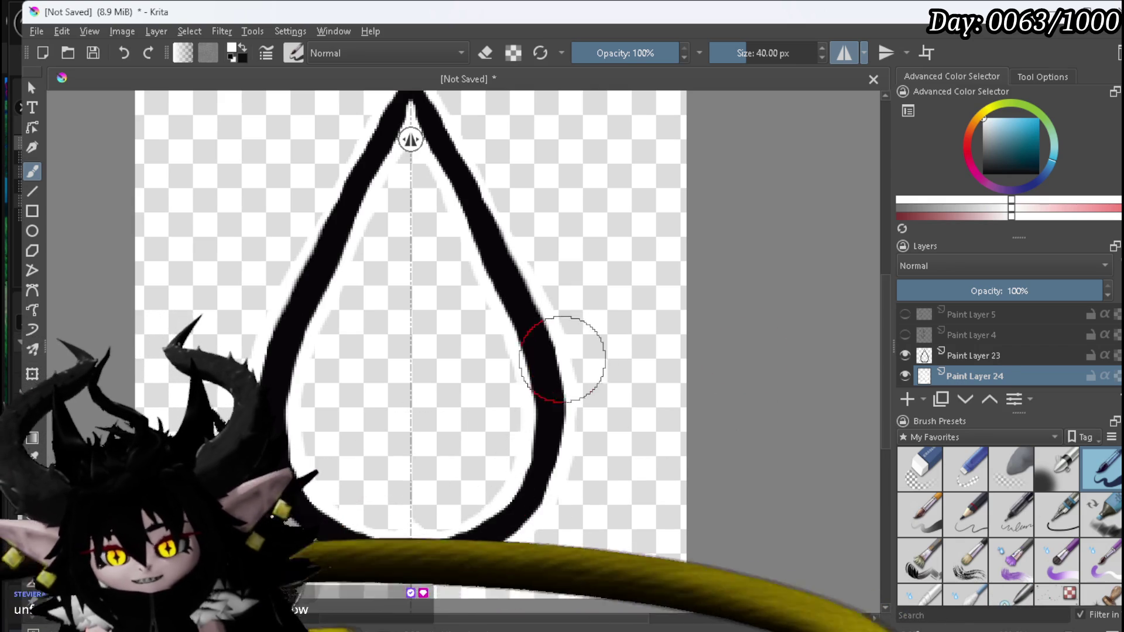
# Step: Zoom out to 200%, recentre the teardrop and select Paint Layer 23
pyautogui.scroll(-1, 432, 380)
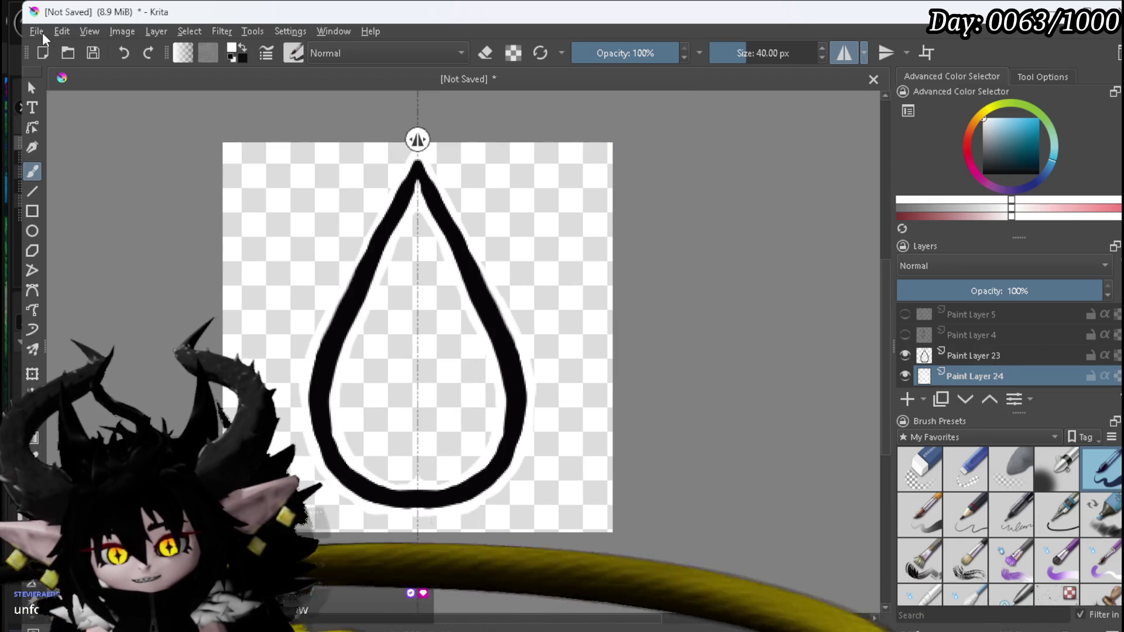
pyautogui.moveTo(446, 238); pyautogui.dragTo(434, 257)
pyautogui.click(989, 356)
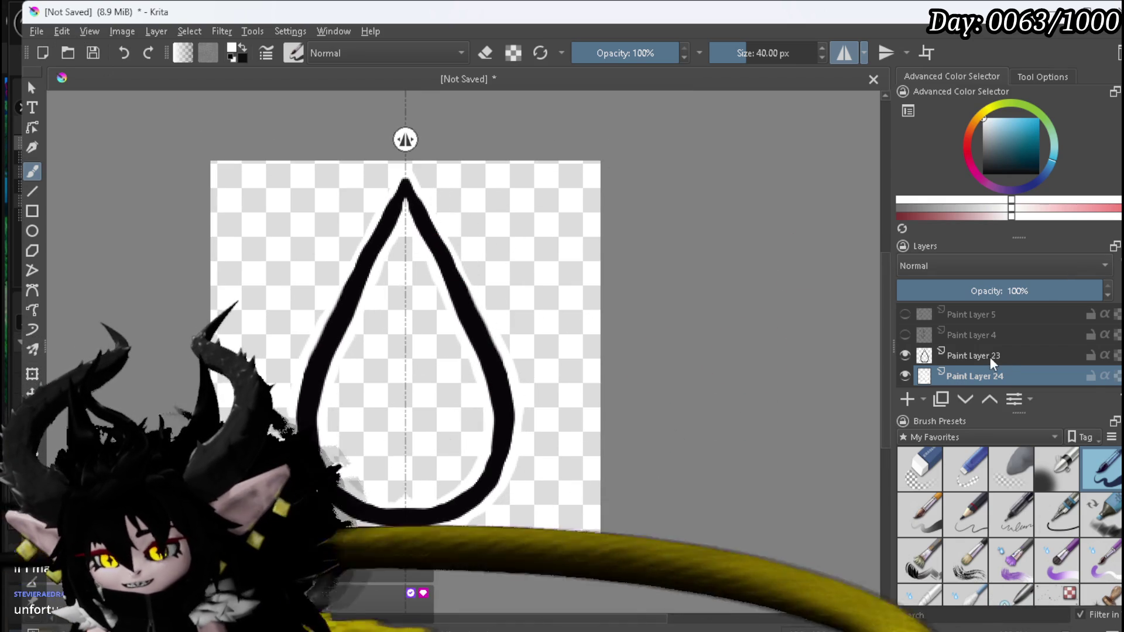
# Step: Put Paint Layer 23 into a new group and transform it two nudges lower
pyautogui.rightClick(970, 358)
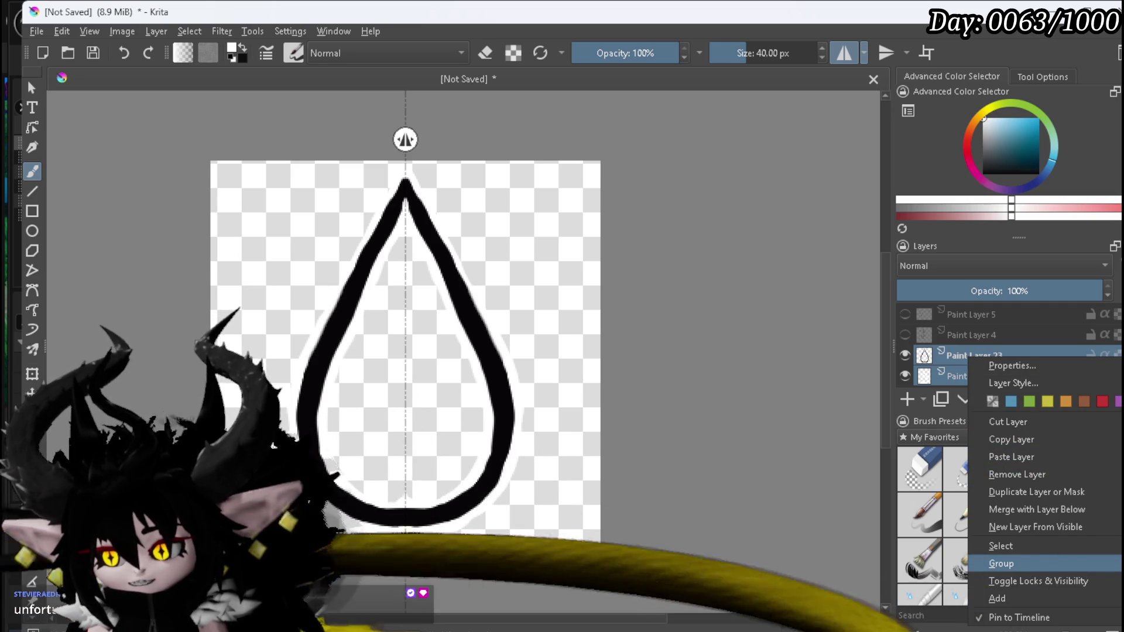
pyautogui.click(1001, 563)
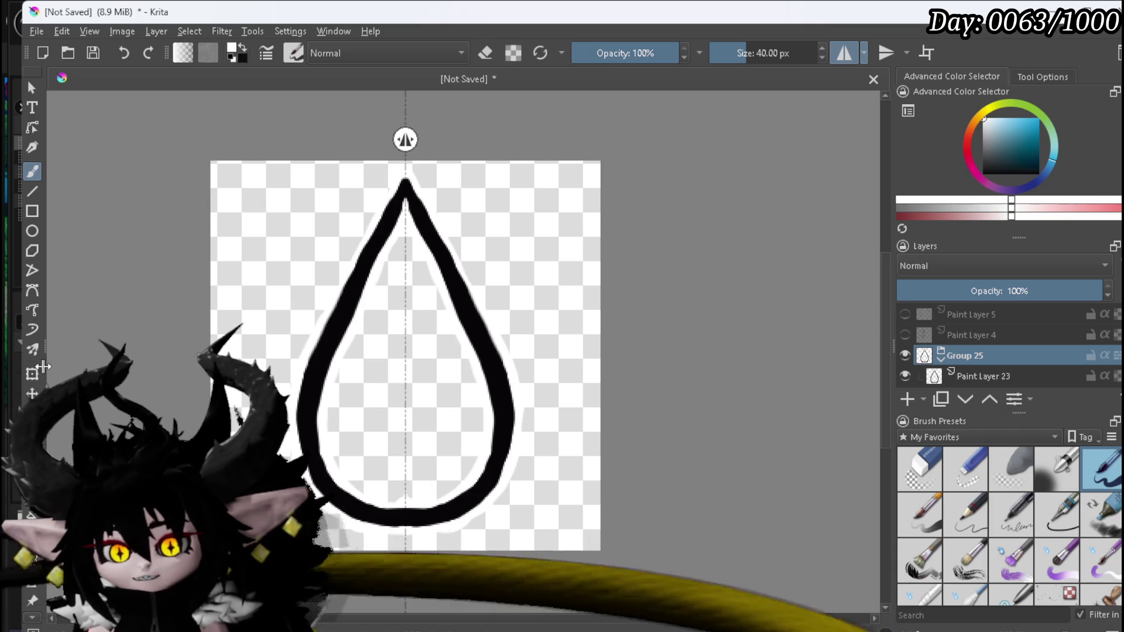
pyautogui.hotkey('ctrl', 't')
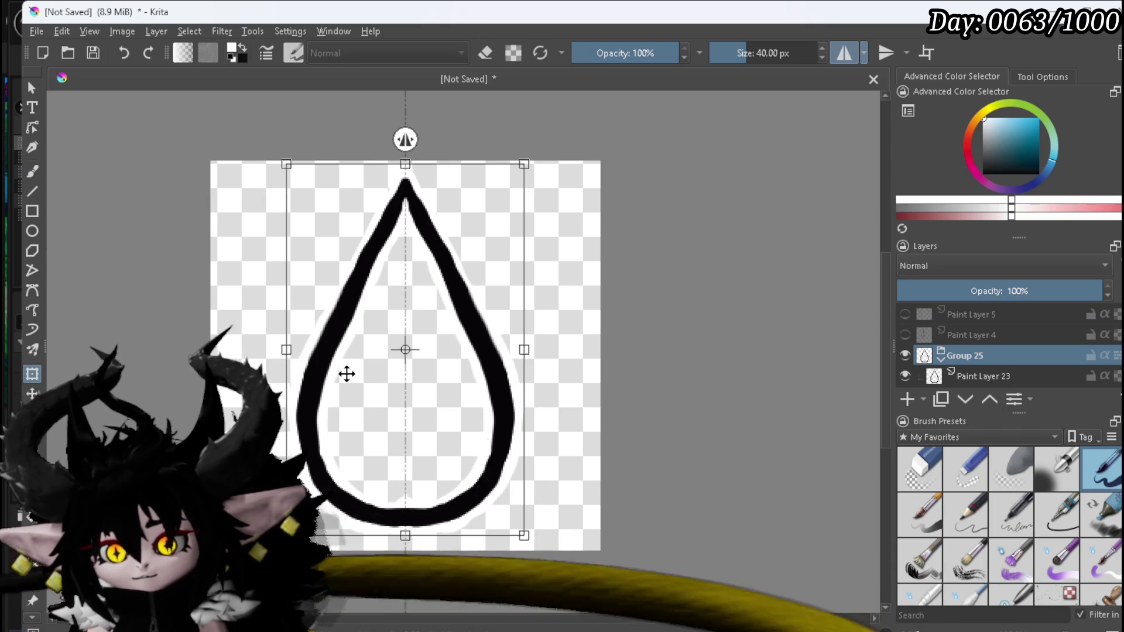
pyautogui.press('Down')
pyautogui.press('Down')
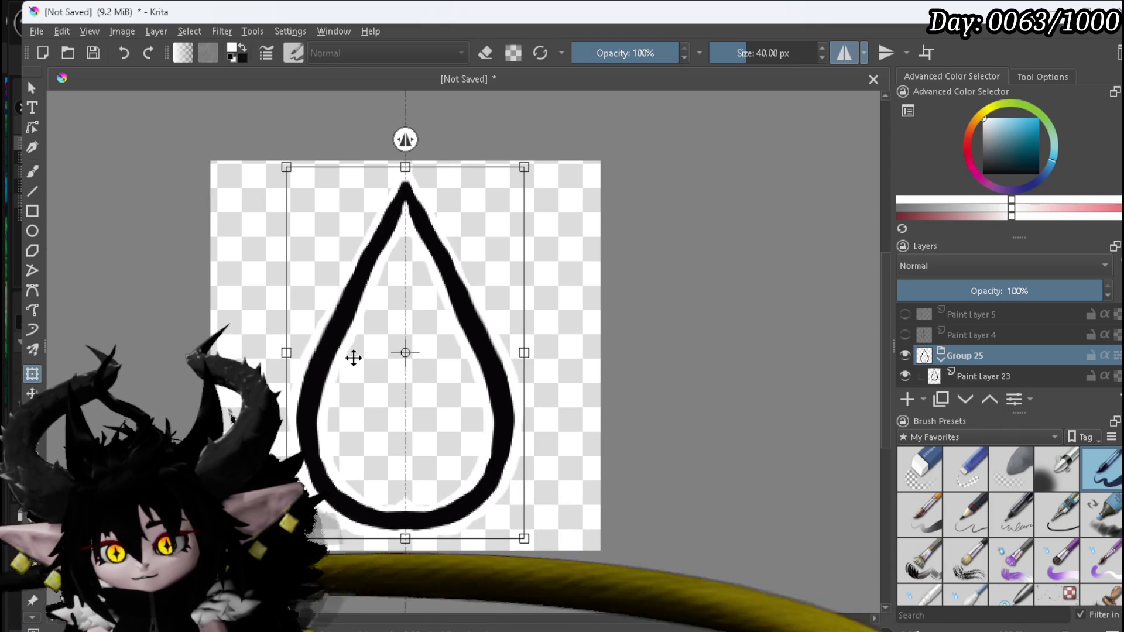
pyautogui.press('Down')
pyautogui.press('Return')
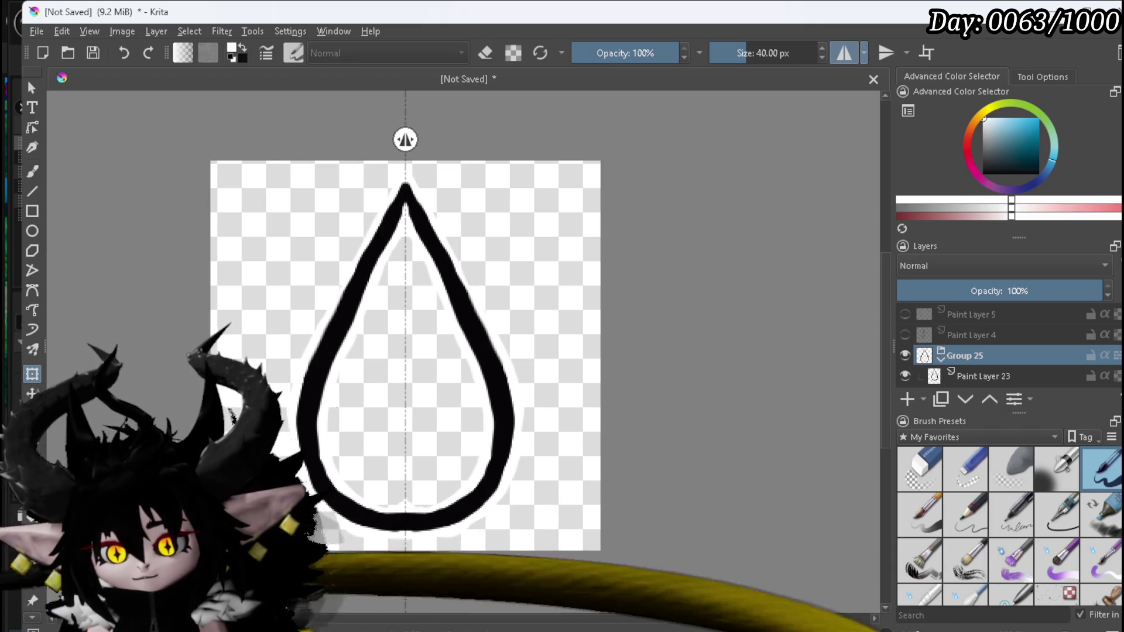
pyautogui.click(37, 31)
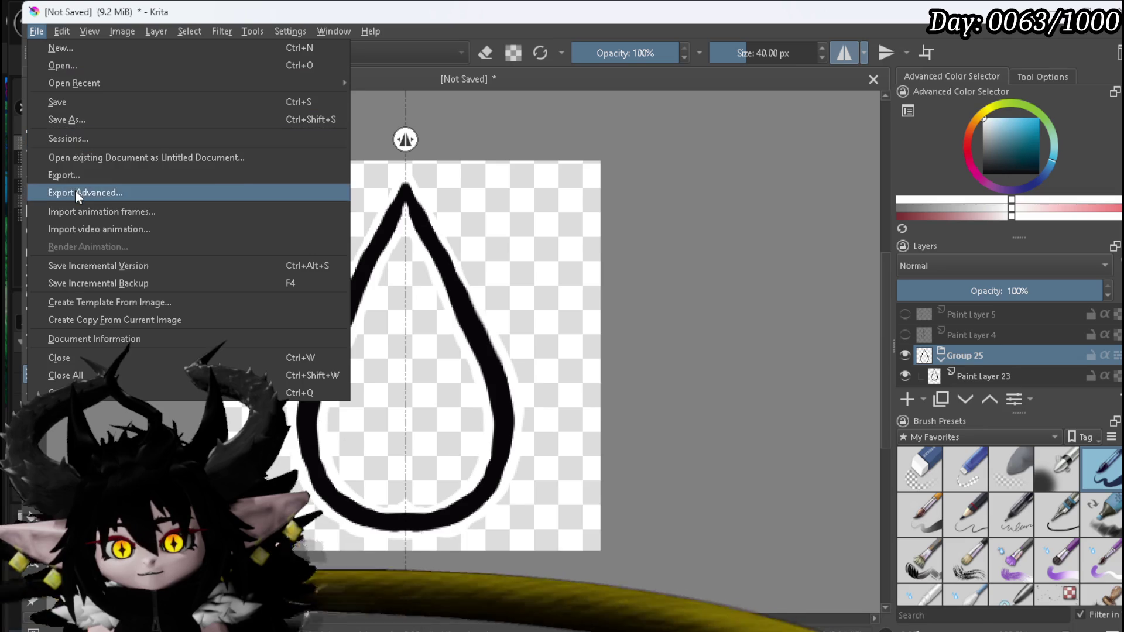
# Step: Export the teardrop drawing as a PNG with default options, then minimise Krita
pyautogui.click(26, 78)
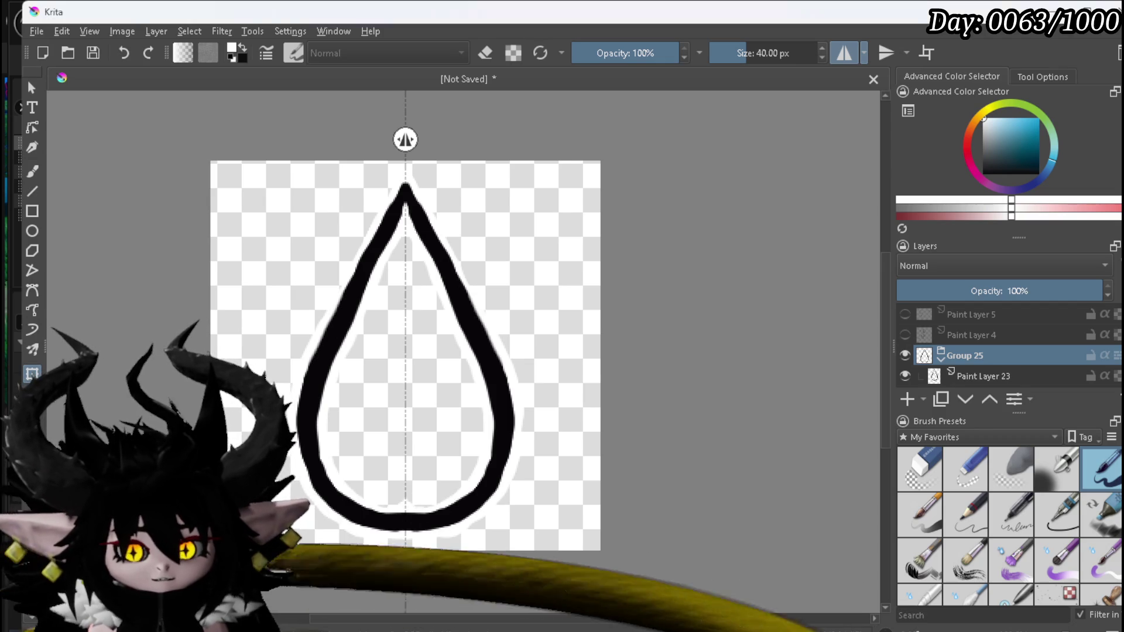
pyautogui.click(644, 452)
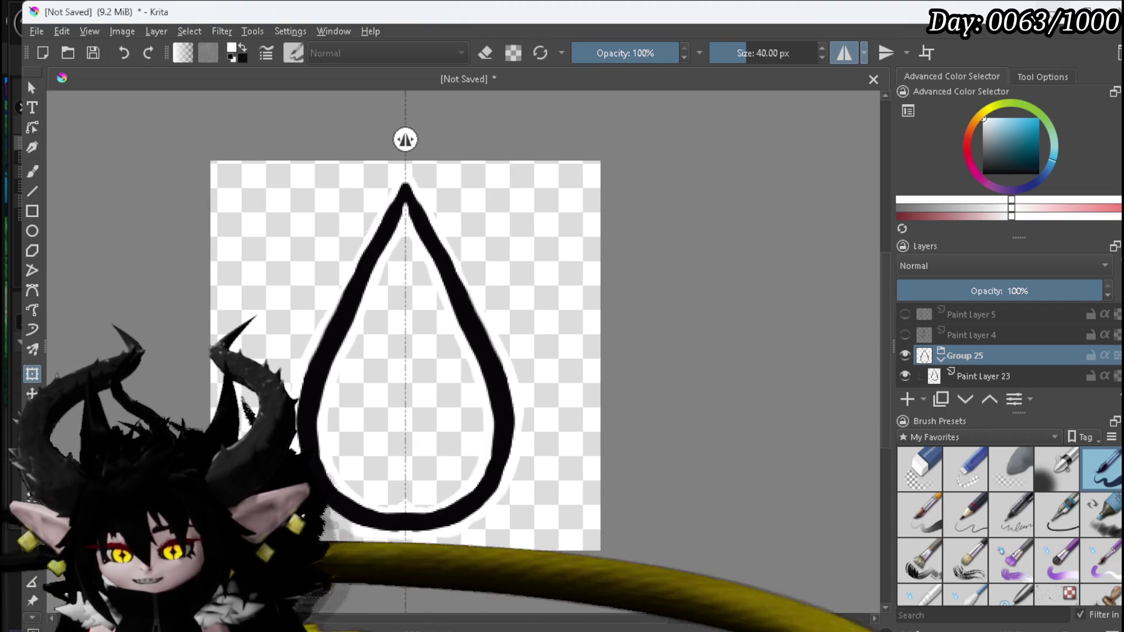
pyautogui.click(1053, 12)
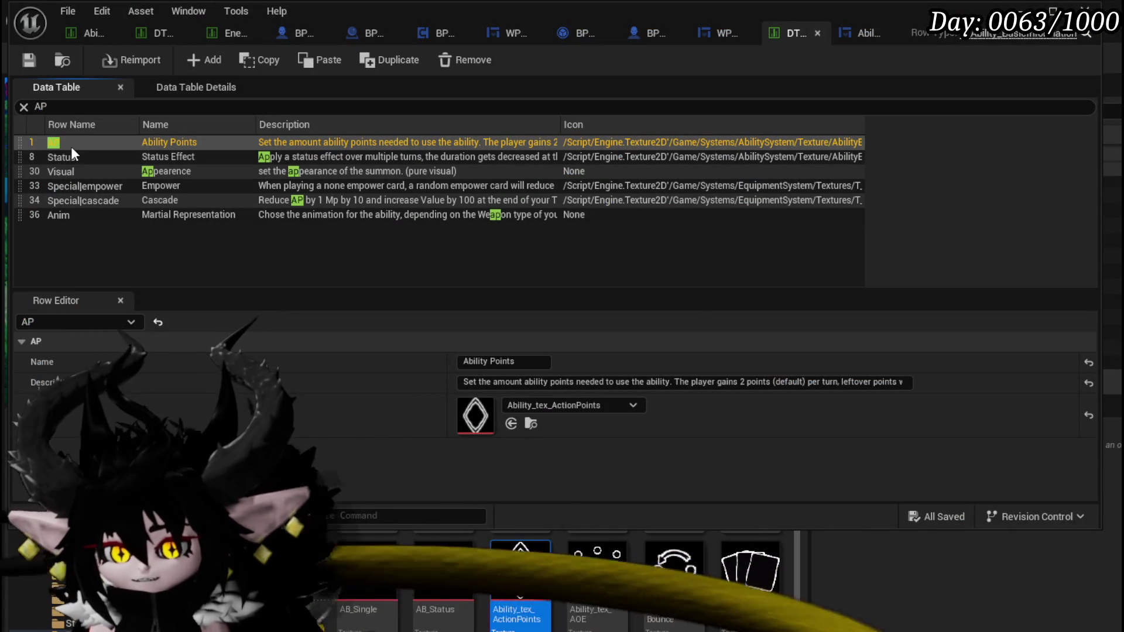
# Step: Filter the ability data table by 'mana' to show the MP / Mana Points row
pyautogui.click(72, 156)
pyautogui.click(69, 169)
pyautogui.click(71, 156)
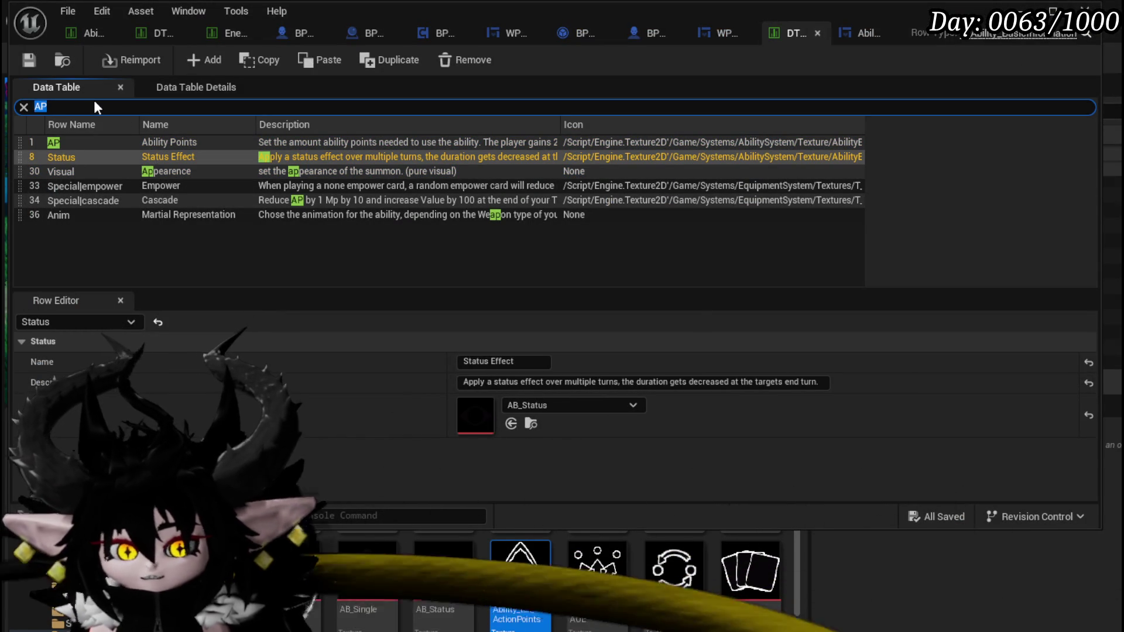
pyautogui.write('mana')
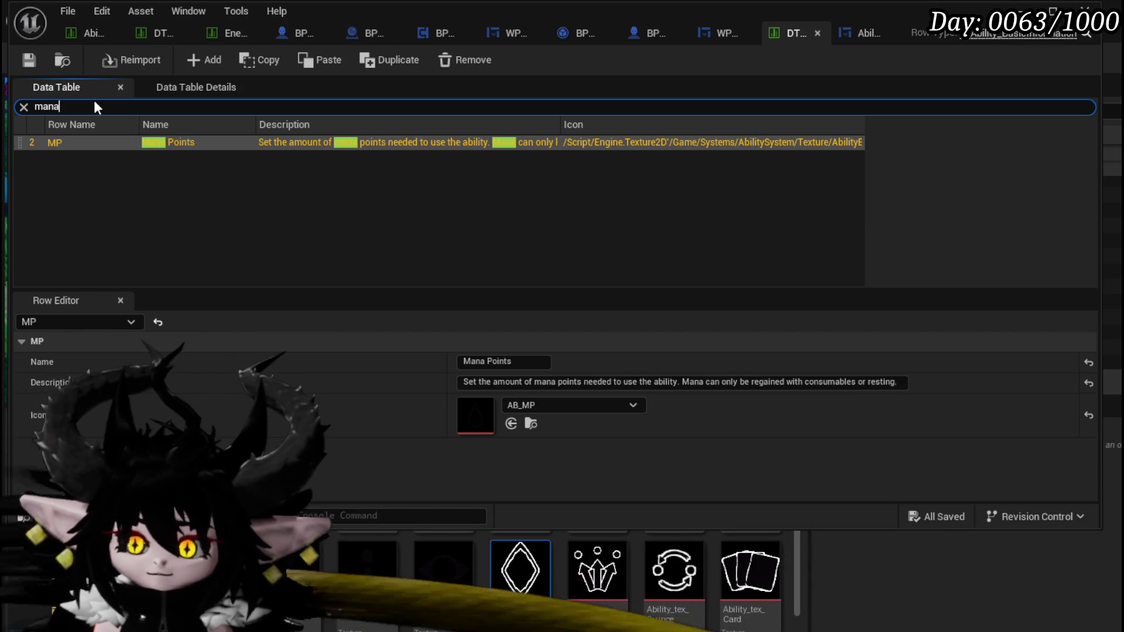
pyautogui.scroll(-5, 673, 579)
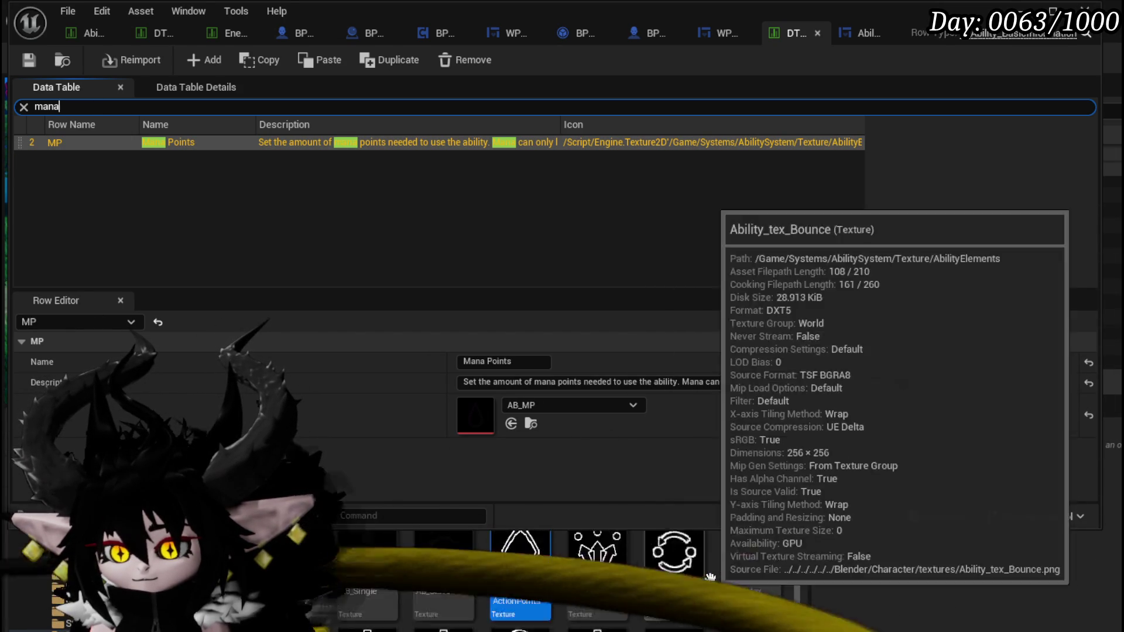
pyautogui.click(1021, 8)
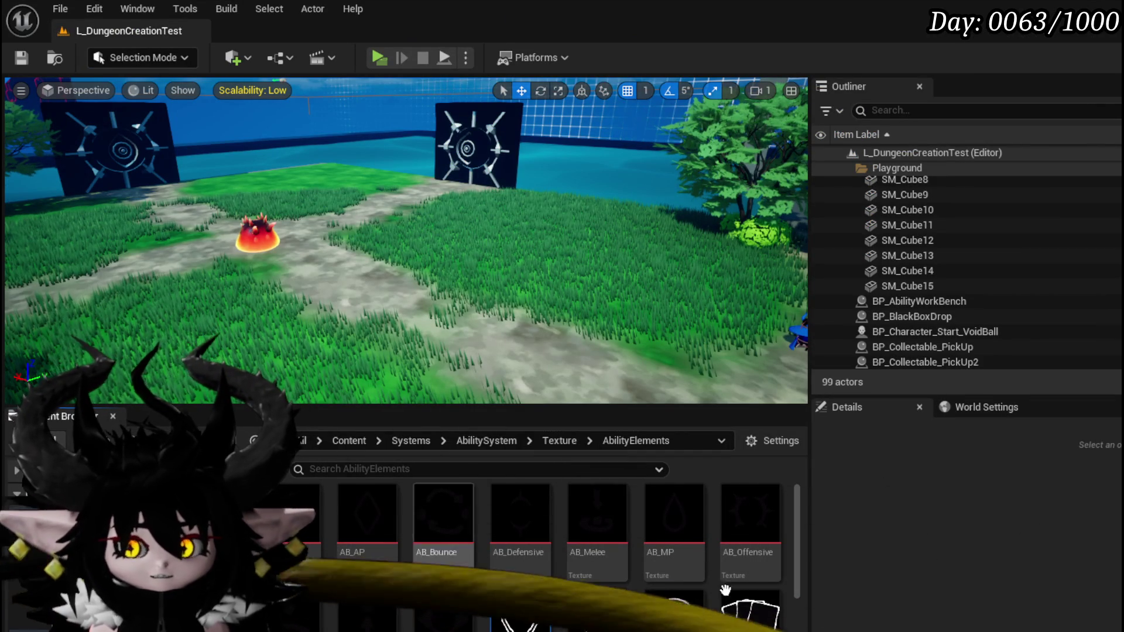
# Step: Save the new Ability_tex_ManaPoints texture through Save Selected
pyautogui.hotkey('ctrl', 'shift', 's')
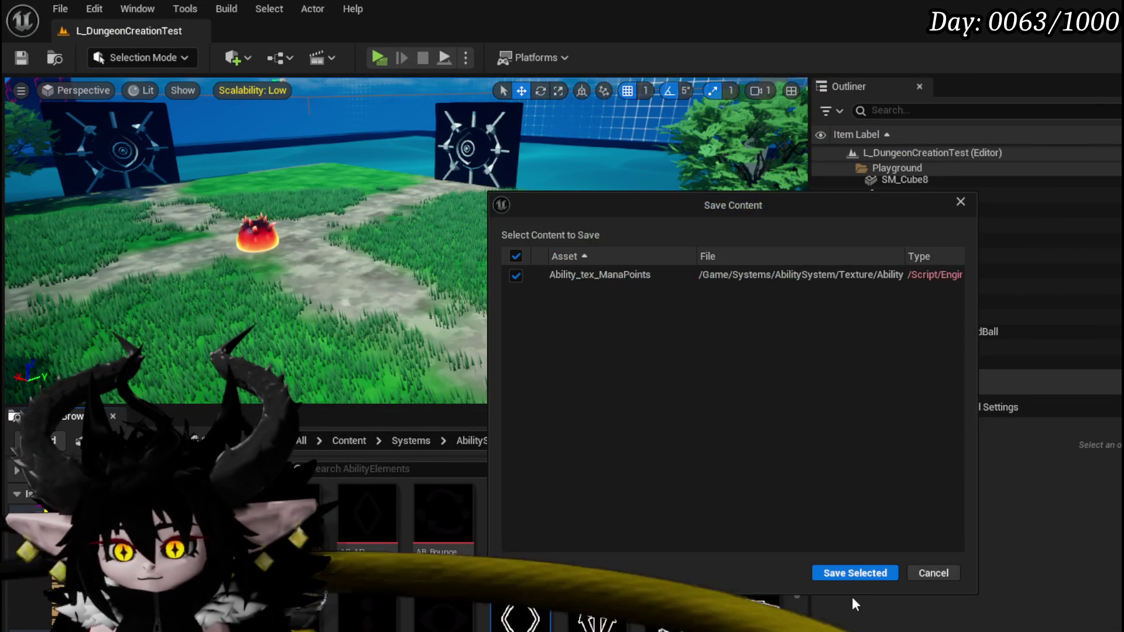
pyautogui.click(855, 572)
pyautogui.scroll(-3, 640, 593)
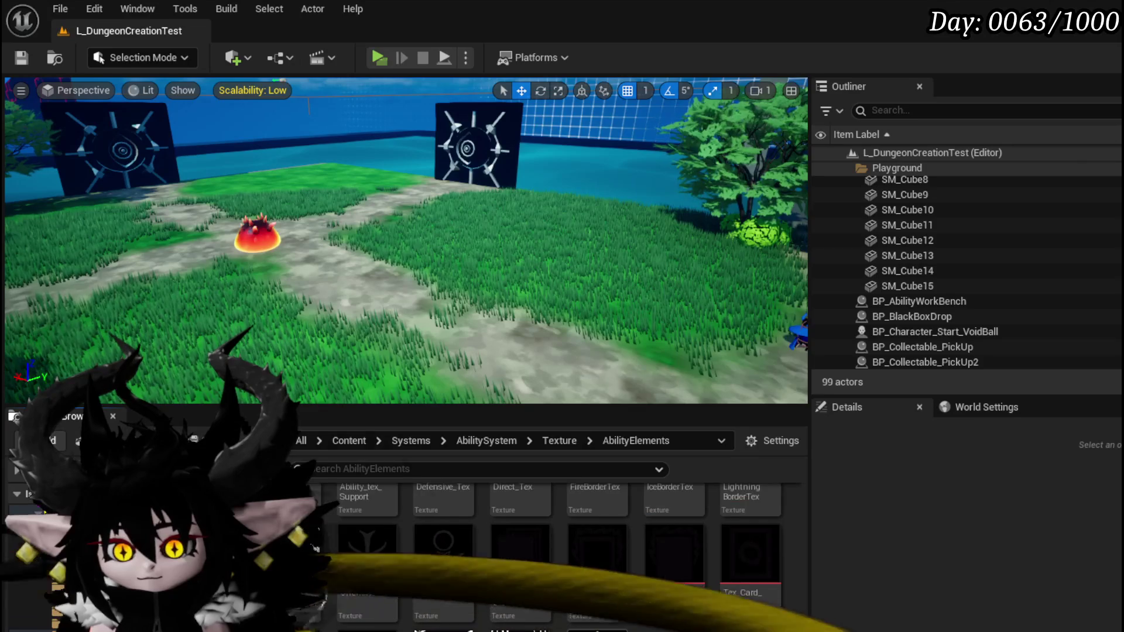
pyautogui.scroll(-1, 639, 592)
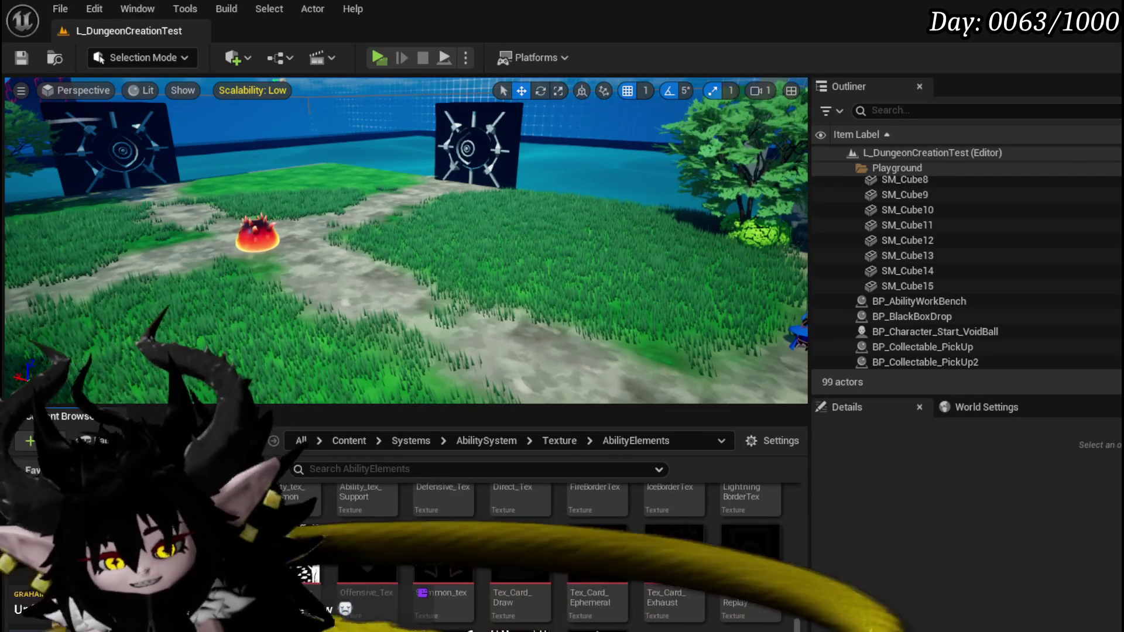
pyautogui.moveTo(689, 613)
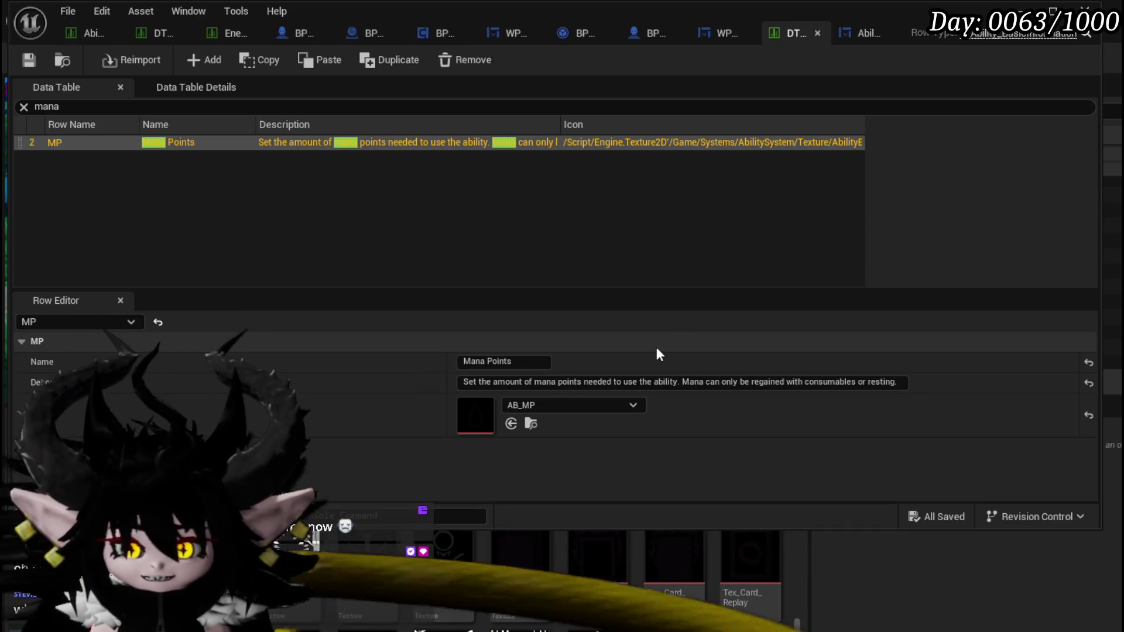
# Step: Drag Ability_tex_ManaPoints onto the MP row's Icon field in the Row Editor
pyautogui.moveTo(597, 556); pyautogui.dragTo(577, 412)
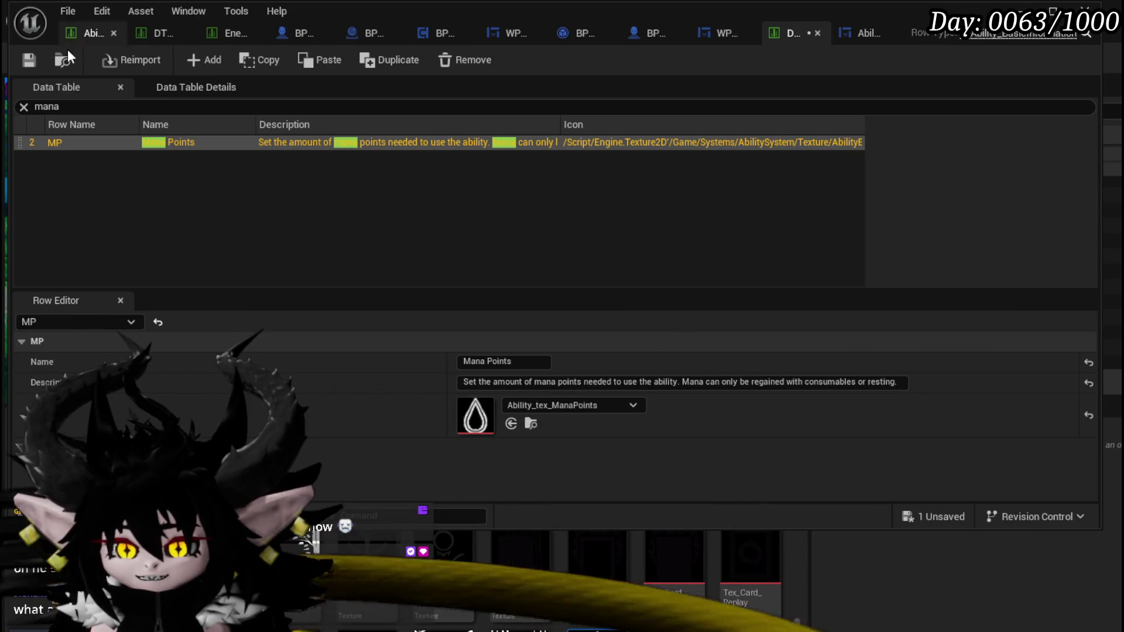
pyautogui.click(859, 36)
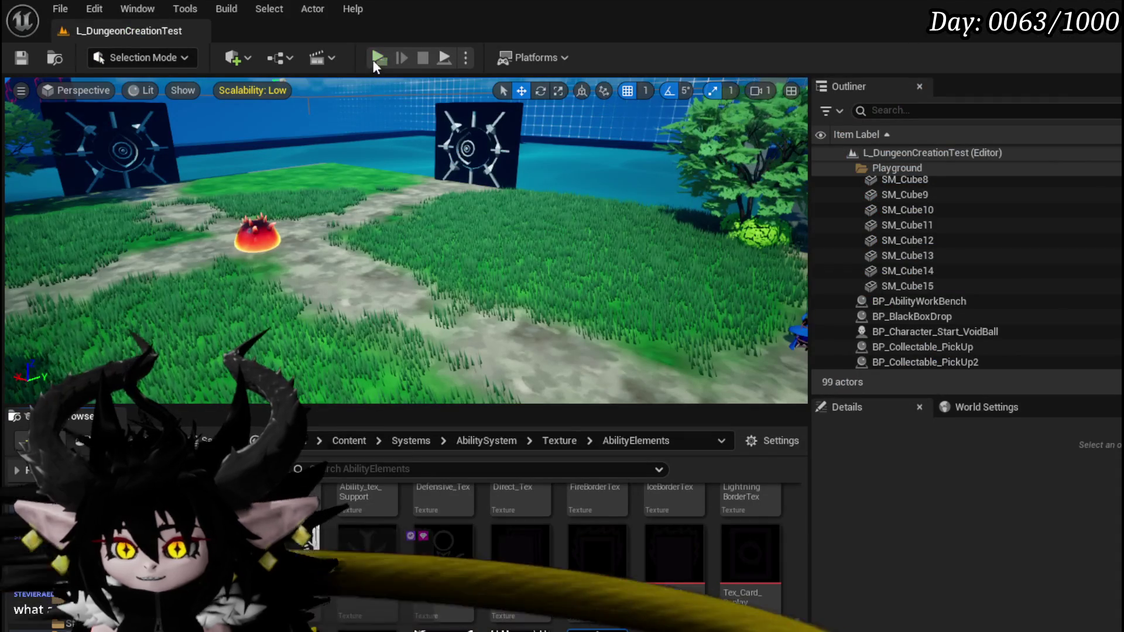
# Step: In play-in-editor, inspect the core's ability cards and their new icons, then stop the preview
pyautogui.press('Tab')
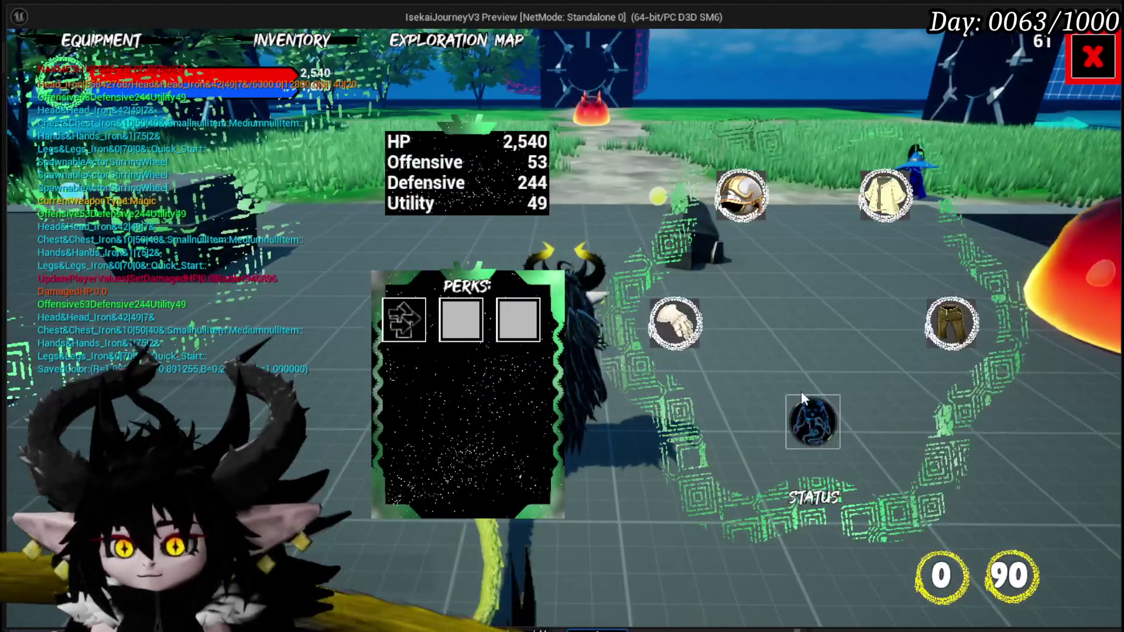
pyautogui.click(811, 418)
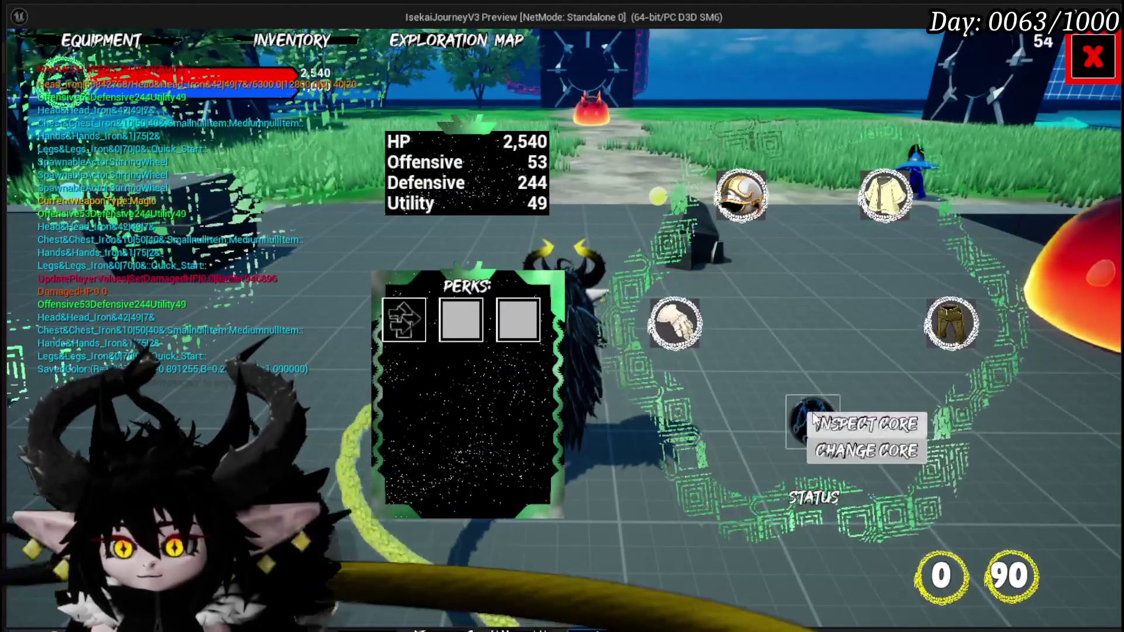
pyautogui.click(852, 436)
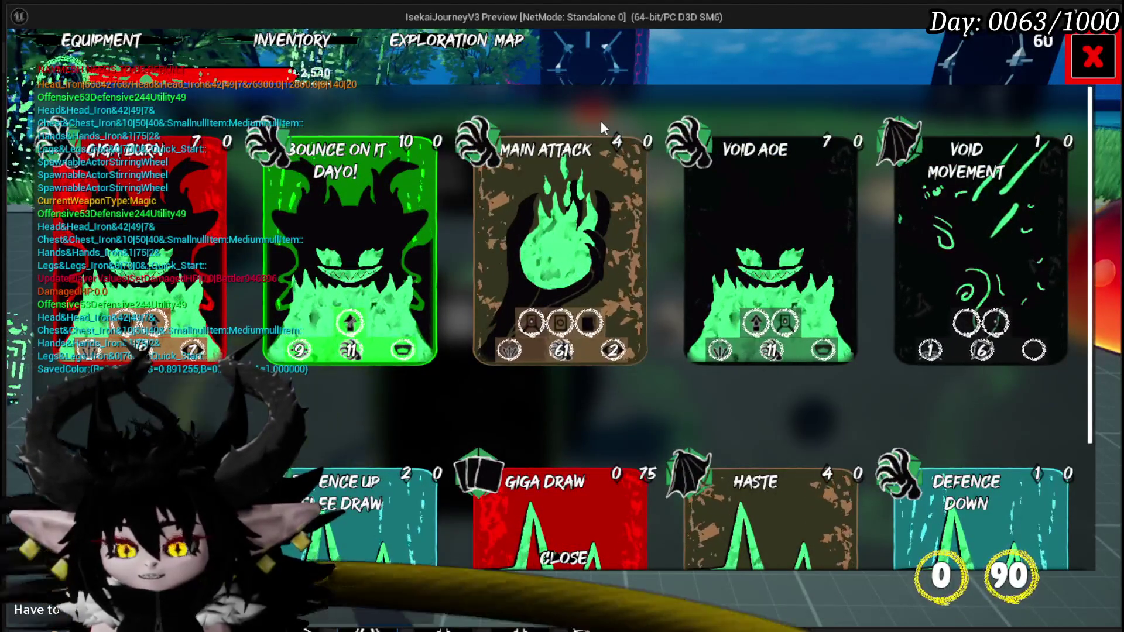
pyautogui.scroll(-3, 696, 353)
pyautogui.scroll(-2, 650, 307)
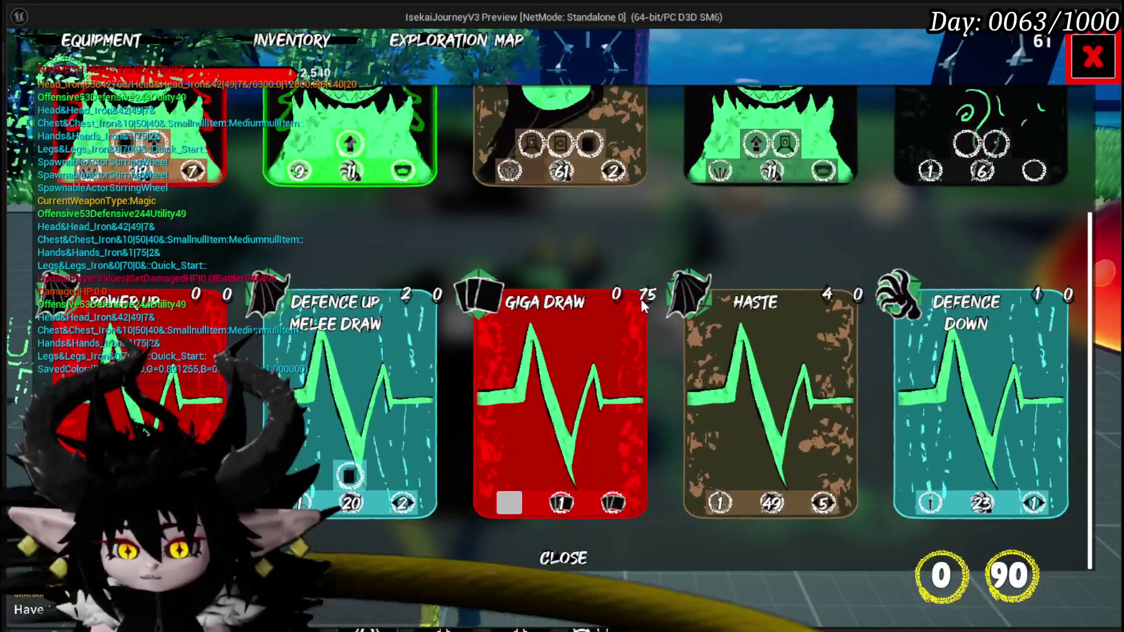
pyautogui.click(1092, 58)
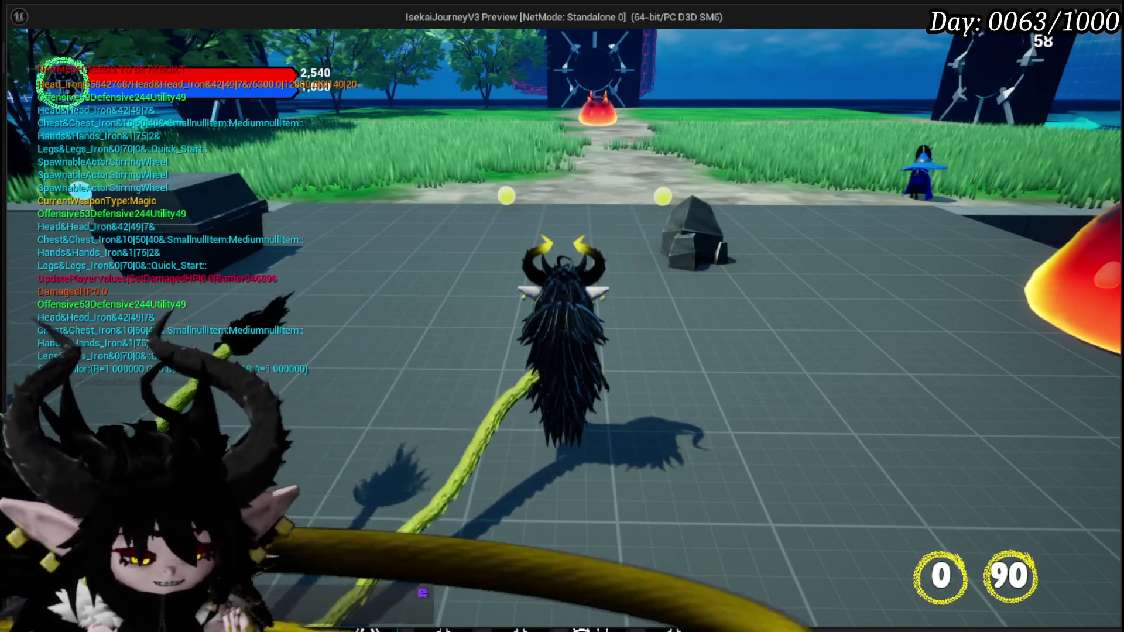
pyautogui.press('Escape')
# Step: Save the level and all modified packages, then browse the AbilityElements textures
pyautogui.click(21, 61)
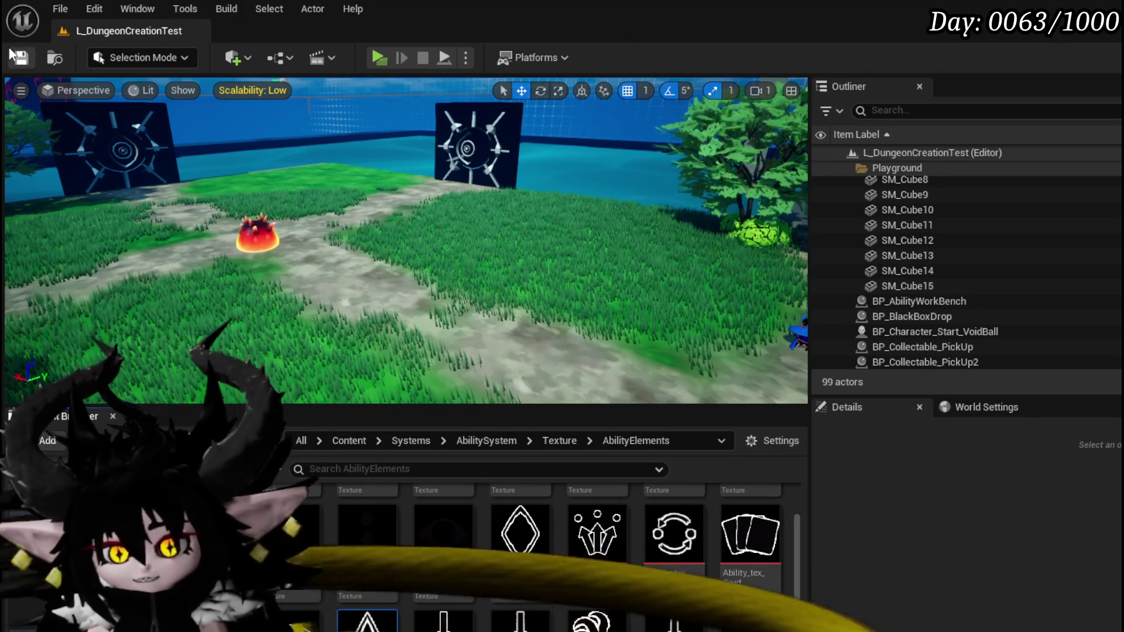
pyautogui.hotkey('ctrl', 's')
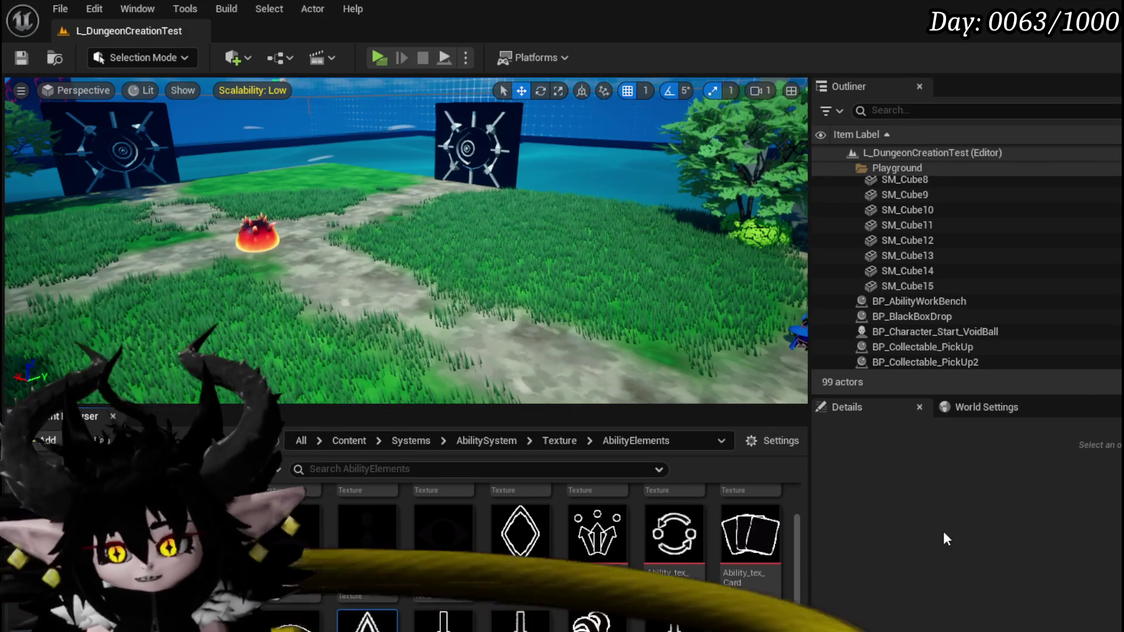
pyautogui.scroll(-1, 793, 524)
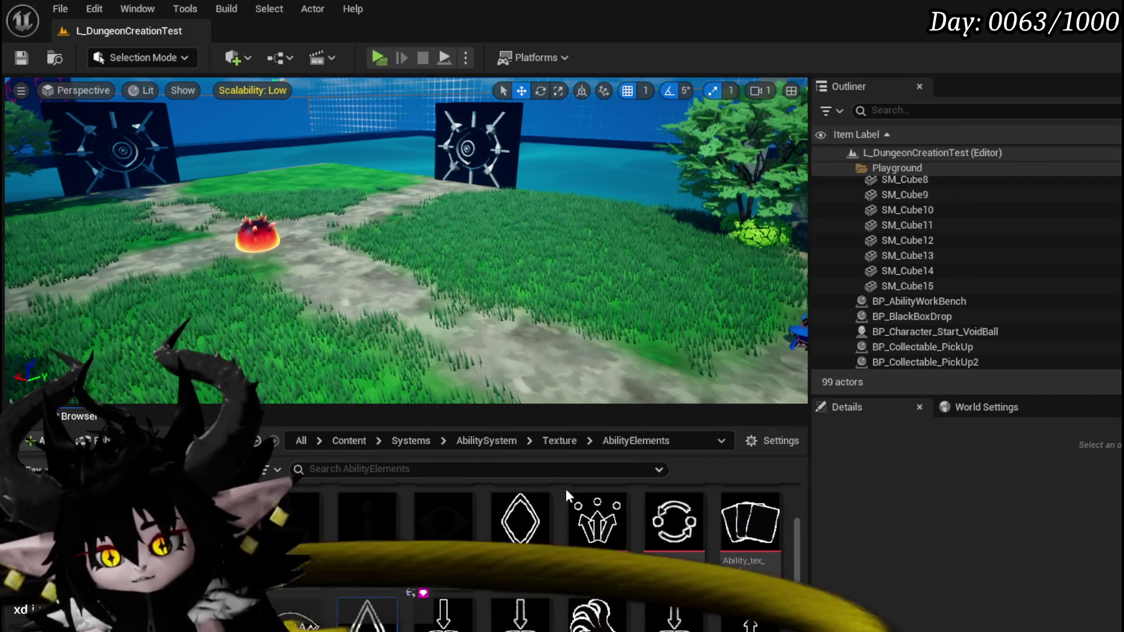
pyautogui.scroll(-2, 566, 490)
pyautogui.scroll(2, 793, 497)
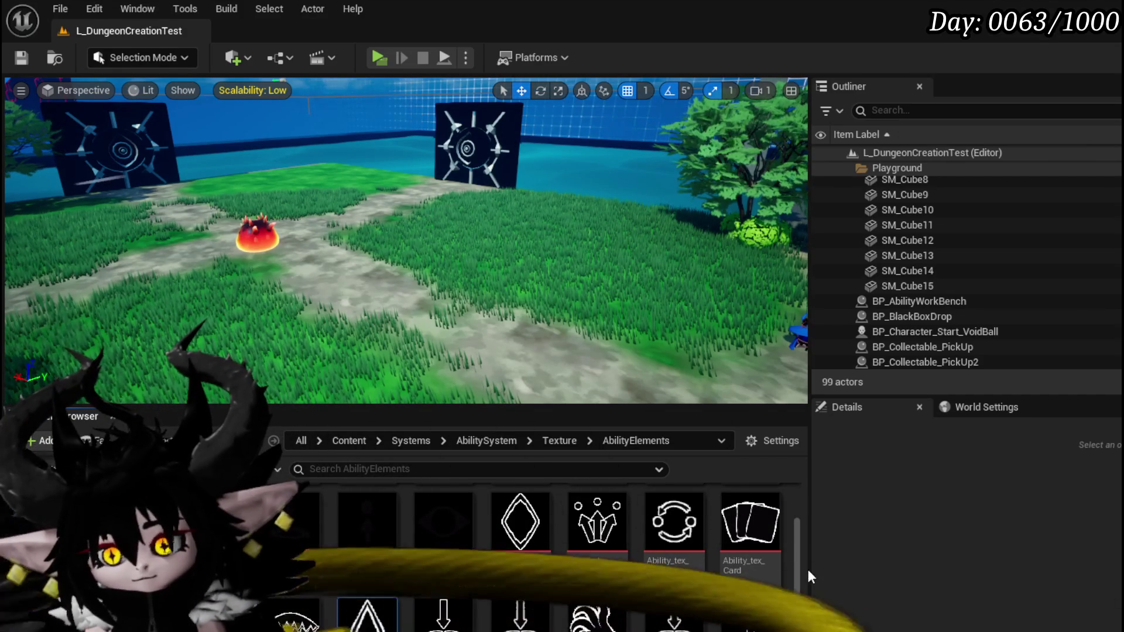
pyautogui.scroll(-1, 800, 564)
pyautogui.moveTo(798, 563)
pyautogui.mouseDown()
pyautogui.moveTo(792, 528)
pyautogui.moveTo(801, 629)
pyautogui.mouseUp()
pyautogui.scroll(2, 796, 603)
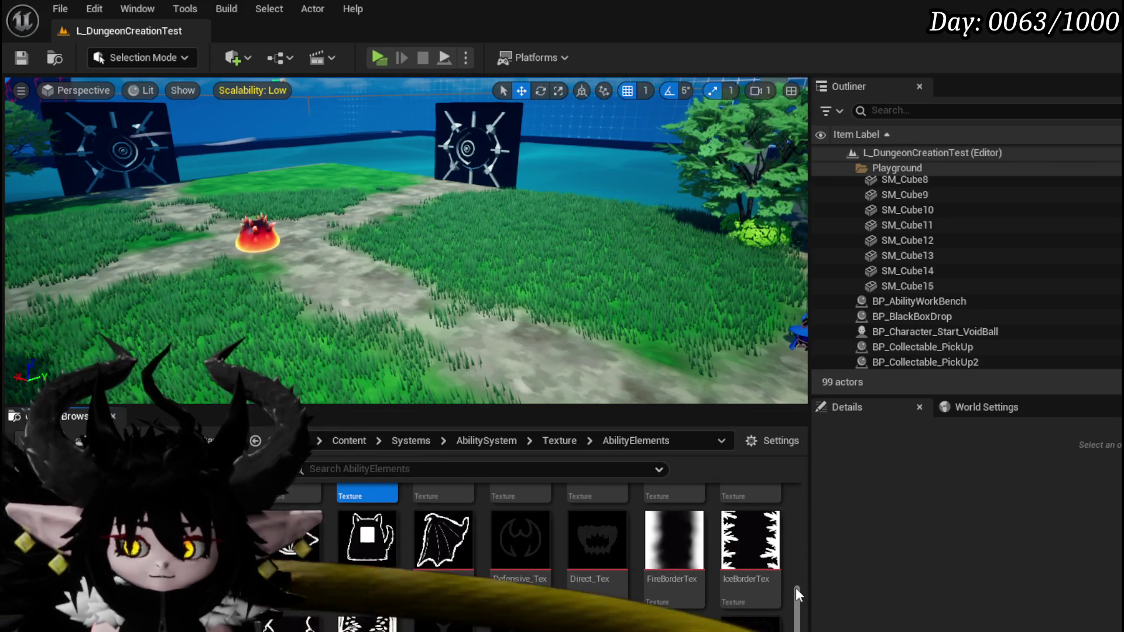
pyautogui.moveTo(795, 587); pyautogui.dragTo(798, 609)
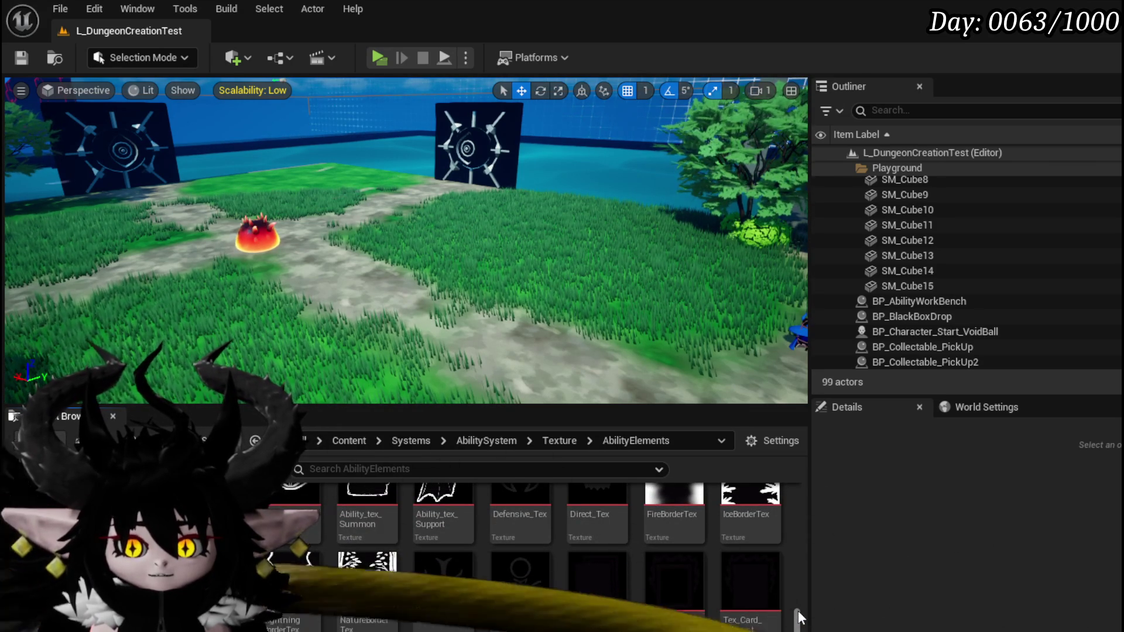
pyautogui.moveTo(798, 609); pyautogui.dragTo(796, 583)
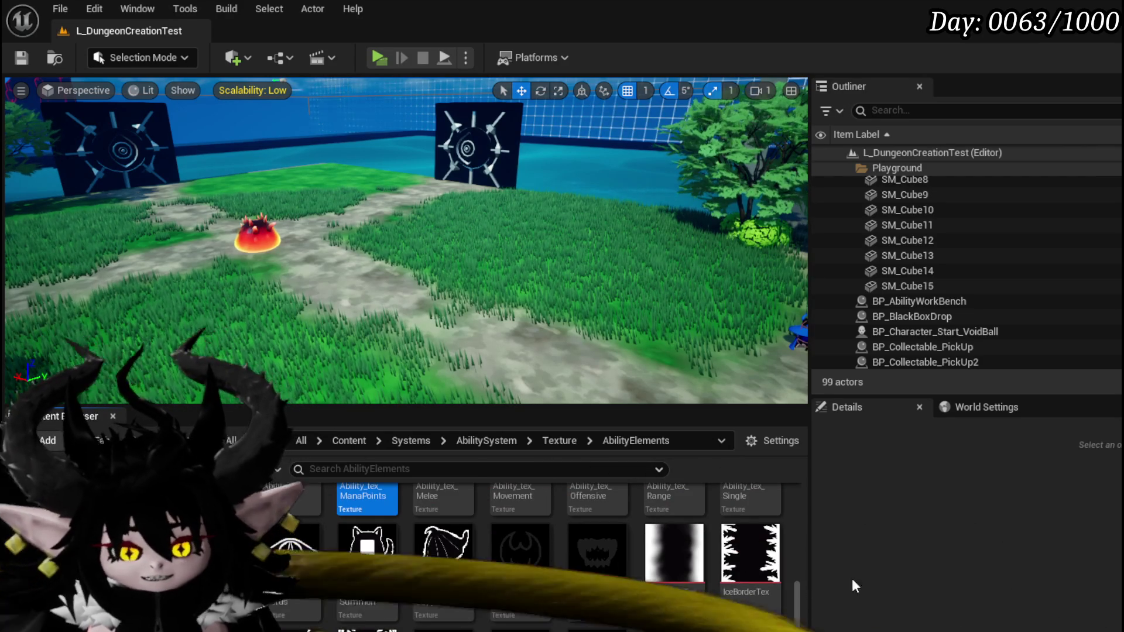
pyautogui.scroll(5, 796, 570)
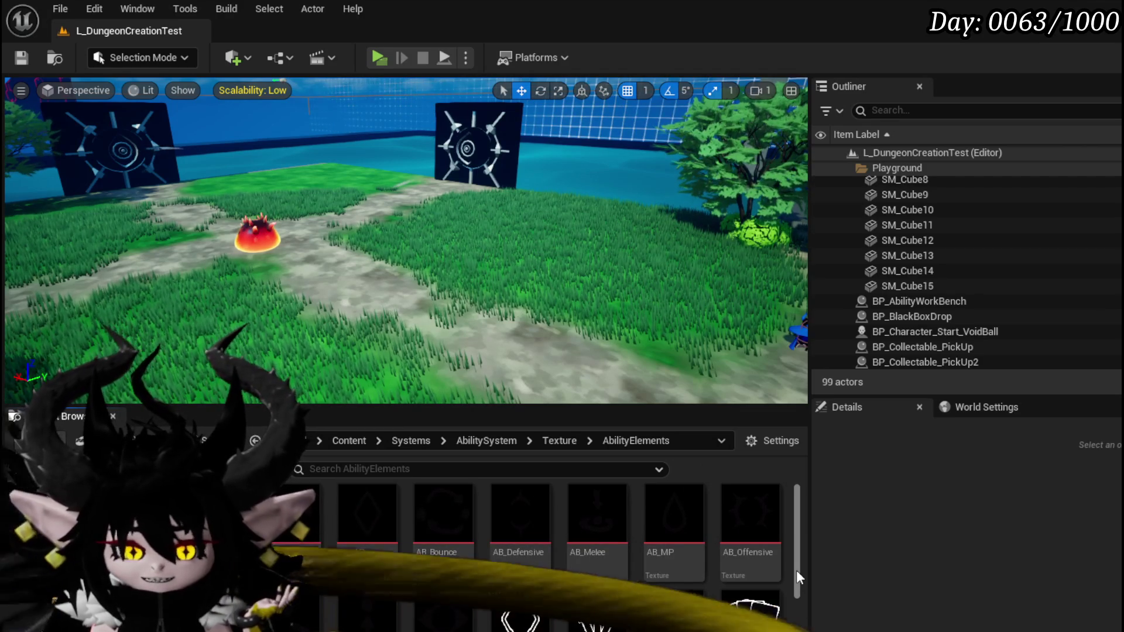
pyautogui.scroll(-2, 796, 570)
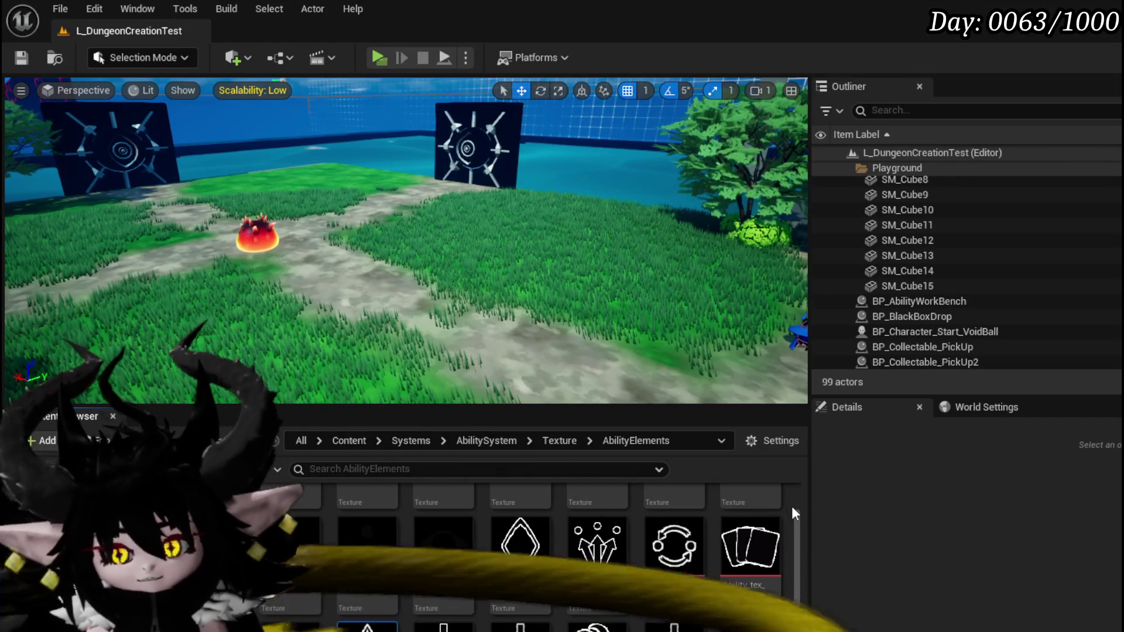
pyautogui.scroll(2, 792, 508)
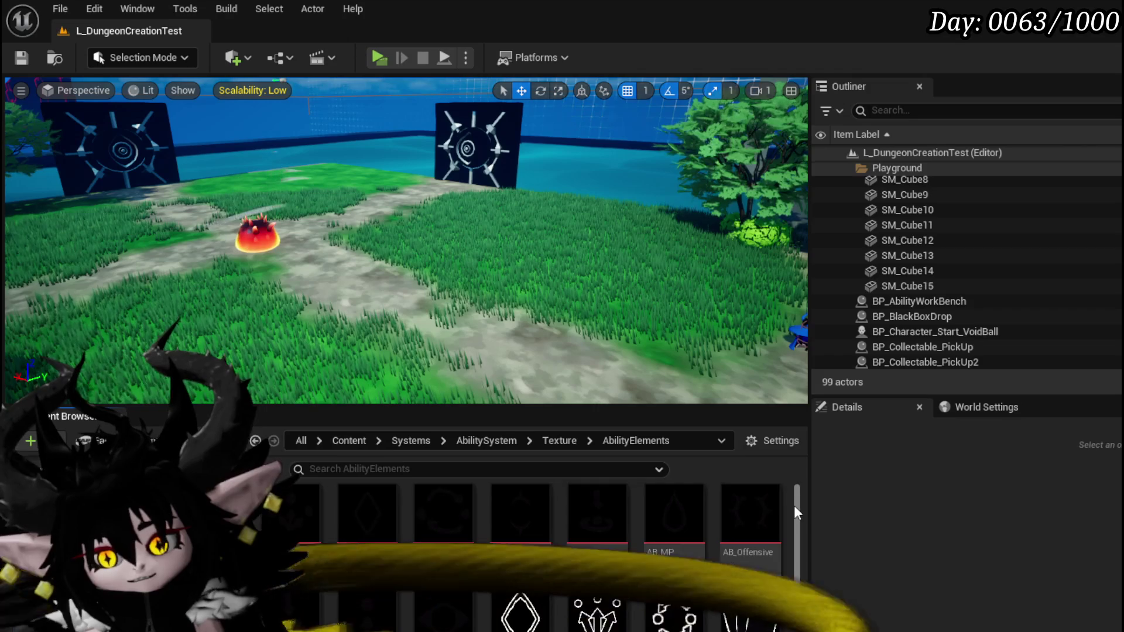
pyautogui.scroll(-3, 794, 505)
pyautogui.scroll(-2, 793, 505)
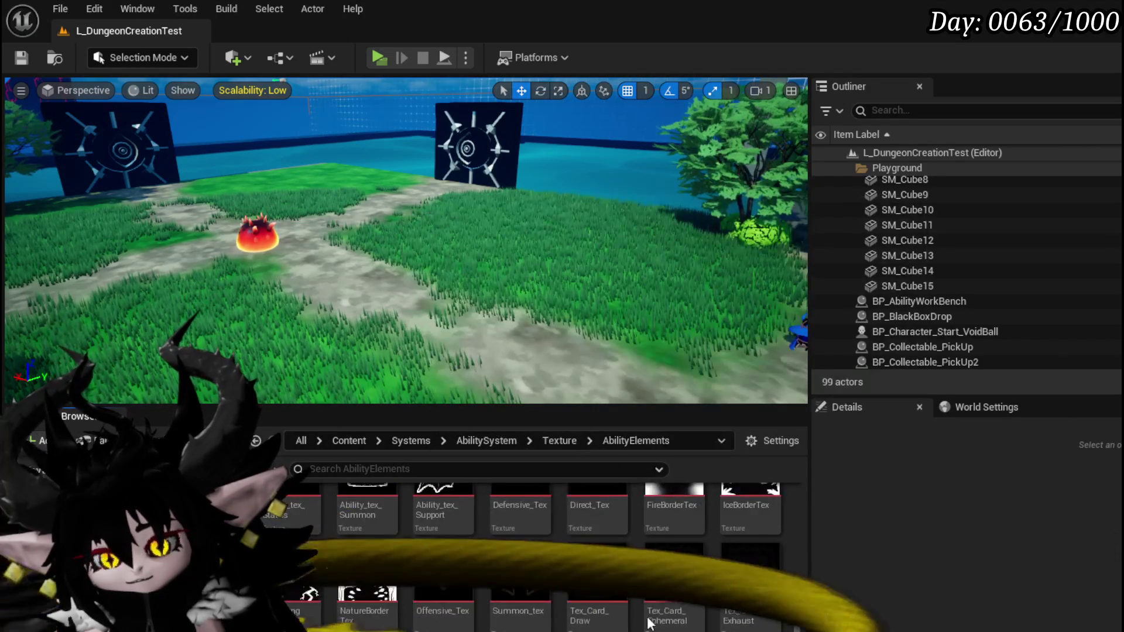
pyautogui.scroll(1, 389, 563)
pyautogui.scroll(3, 565, 578)
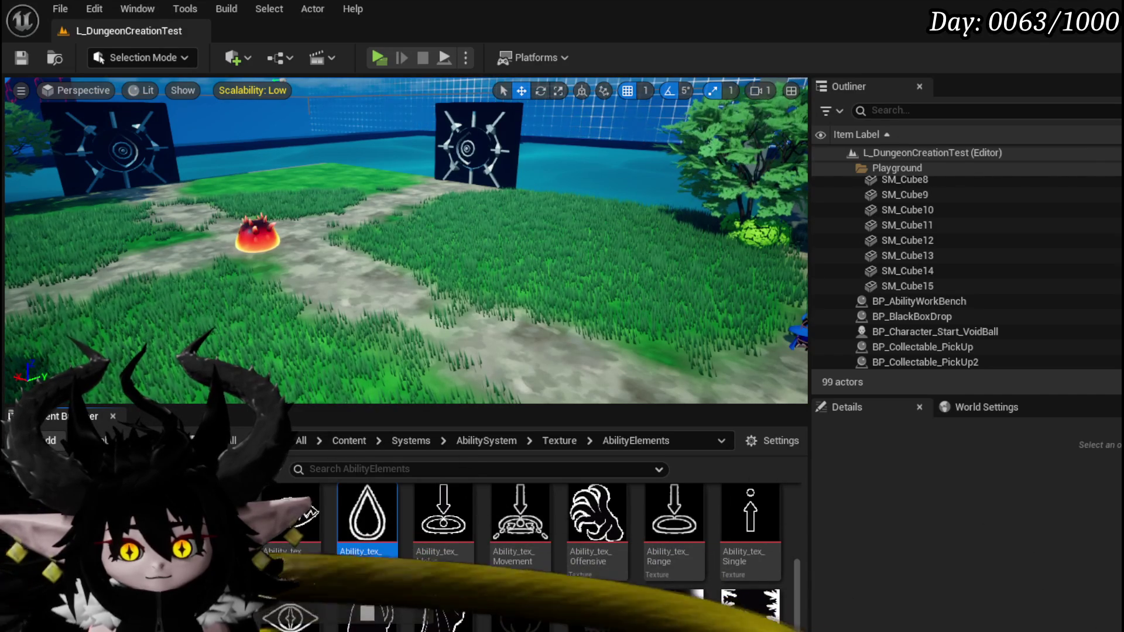
# Step: Step back through the Content Browser history to the AbilitySystem folder
pyautogui.hotkey('alt', 'Left')
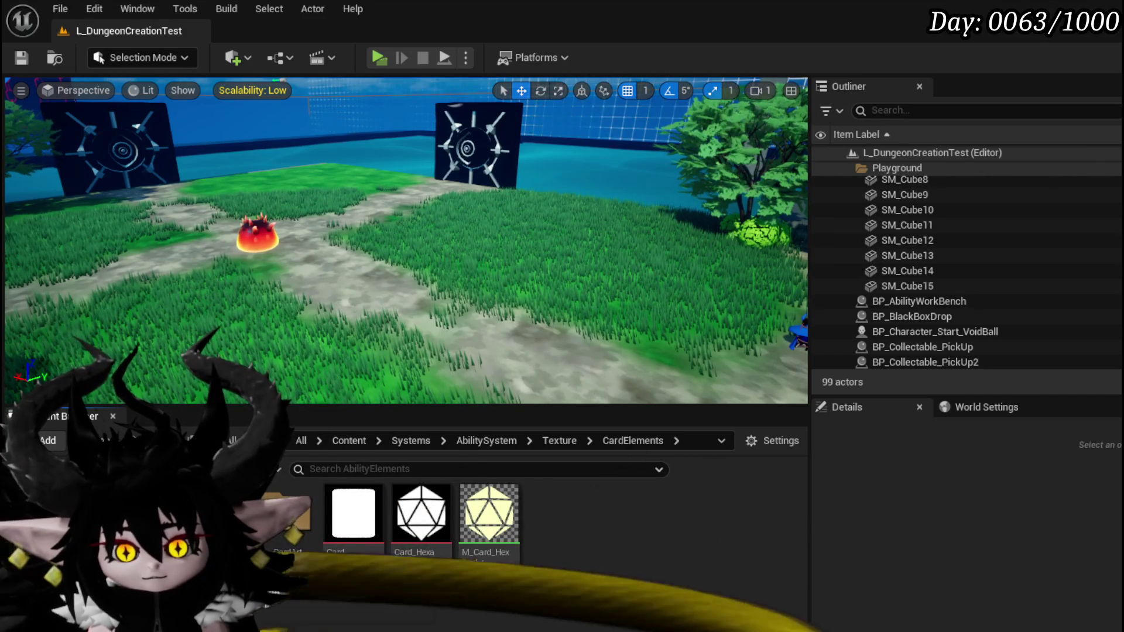
pyautogui.hotkey('alt', 'Left')
pyautogui.hotkey('alt', 'Left')
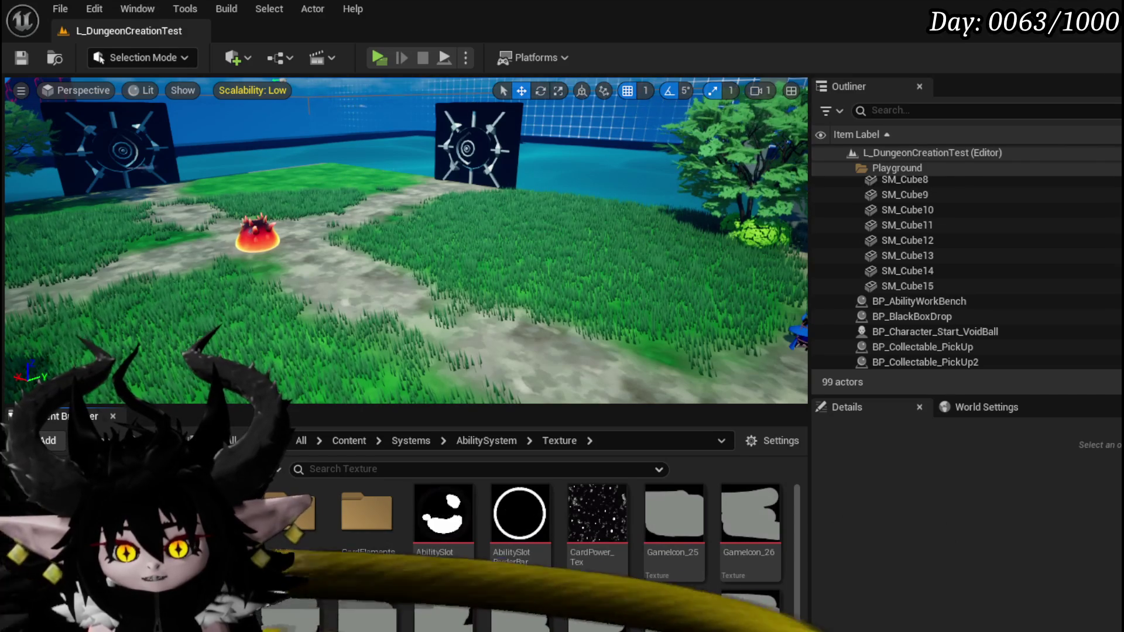
pyautogui.hotkey('alt', 'Left')
pyautogui.hotkey('alt', 'Left')
pyautogui.hotkey('alt', 'Left')
pyautogui.hotkey('alt', 'Left')
pyautogui.hotkey('alt', 'Left')
pyautogui.hotkey('alt', 'Left')
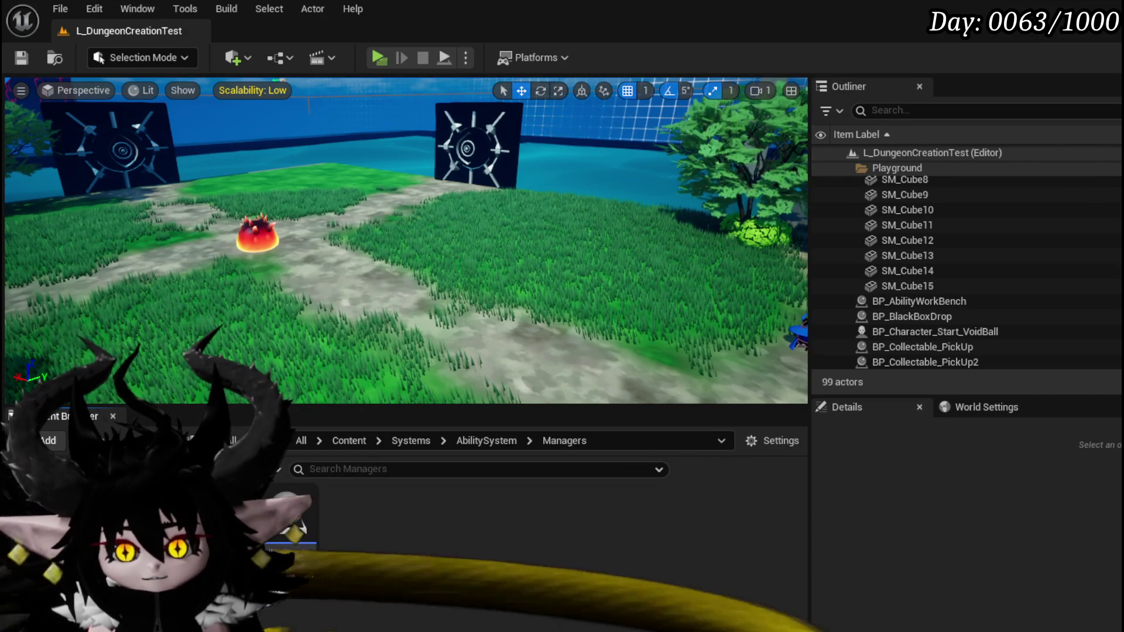
pyautogui.hotkey('alt', 'Left')
pyautogui.hotkey('alt', 'Left')
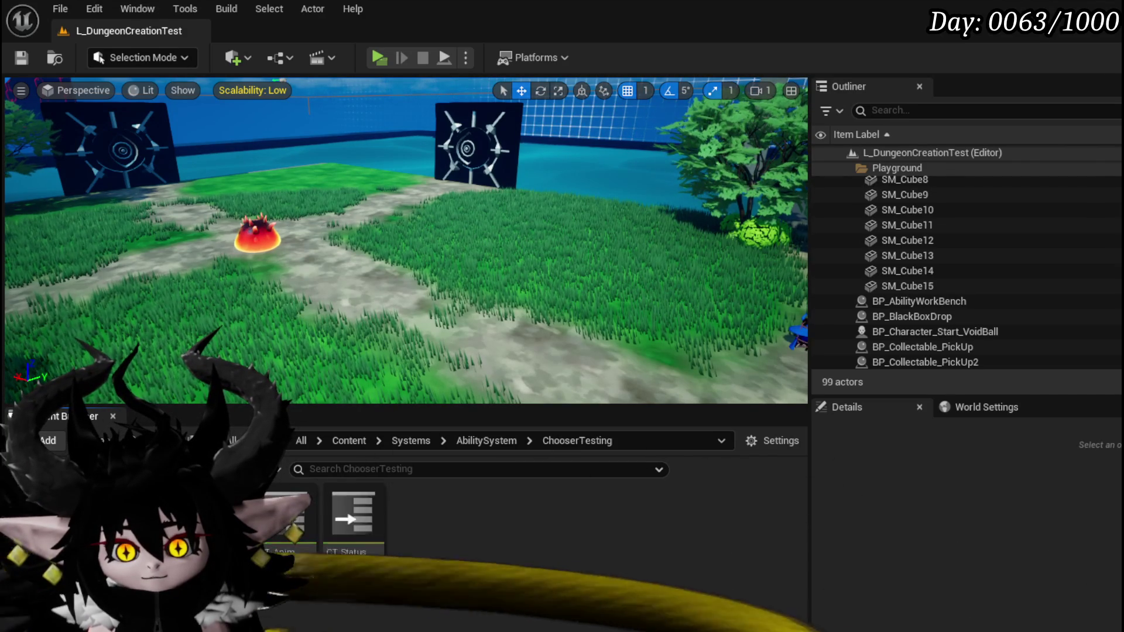
pyautogui.hotkey('alt', 'Left')
pyautogui.hotkey('alt', 'Left')
pyautogui.hotkey('alt', 'Left')
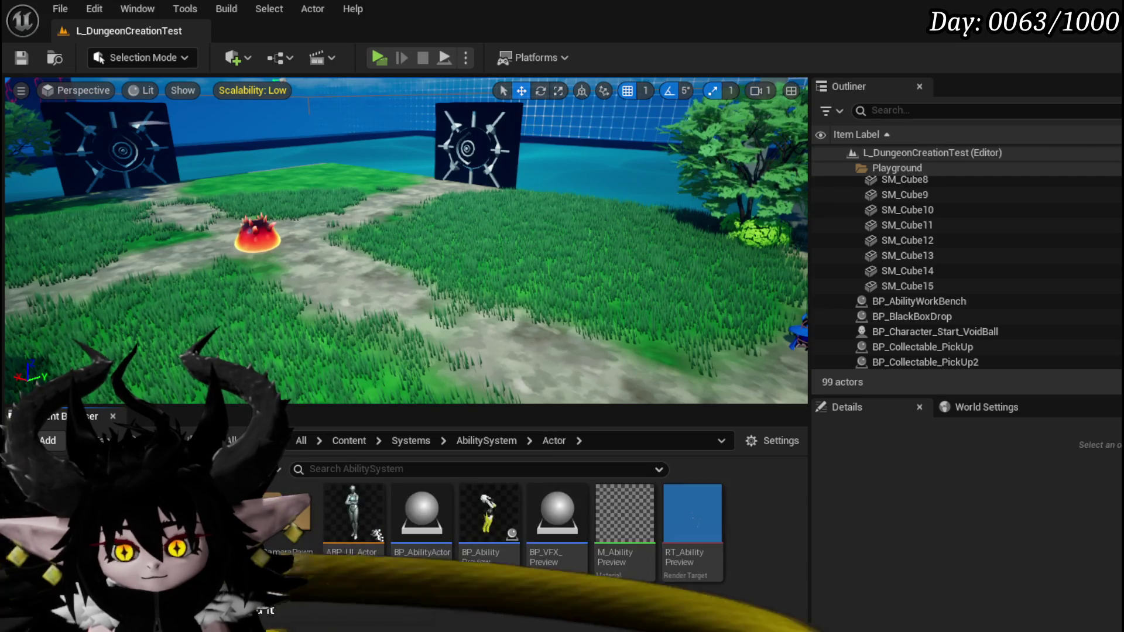
pyautogui.hotkey('alt', 'Left')
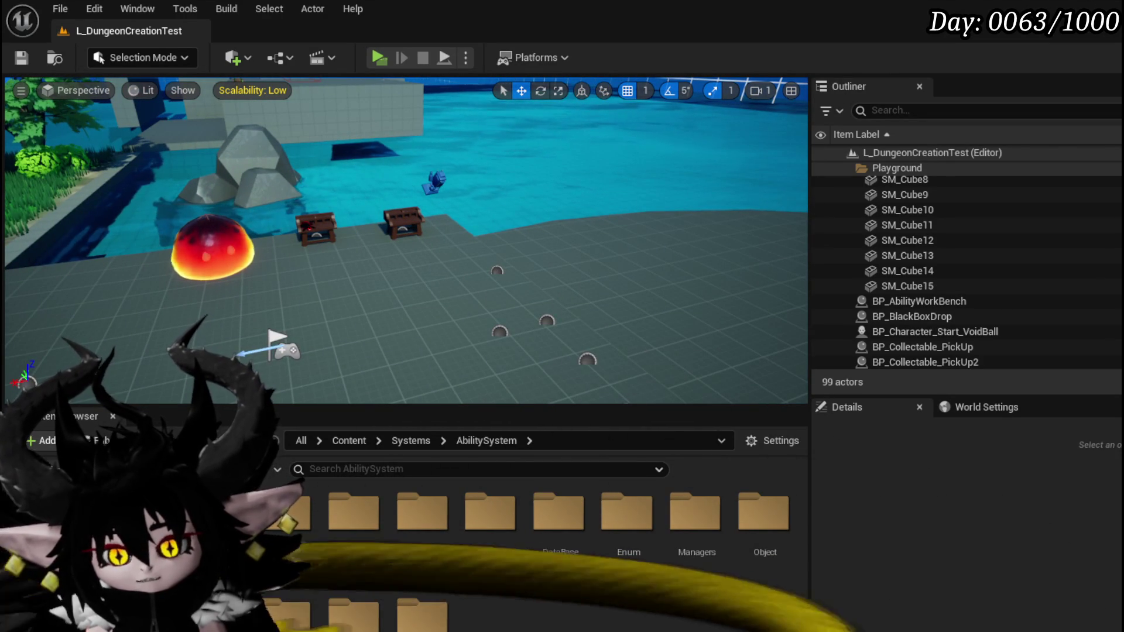
# Step: Open the UI folder and the WP_AbilityIcon_ToolTipp widget blueprint
pyautogui.doubleClick(287, 512)
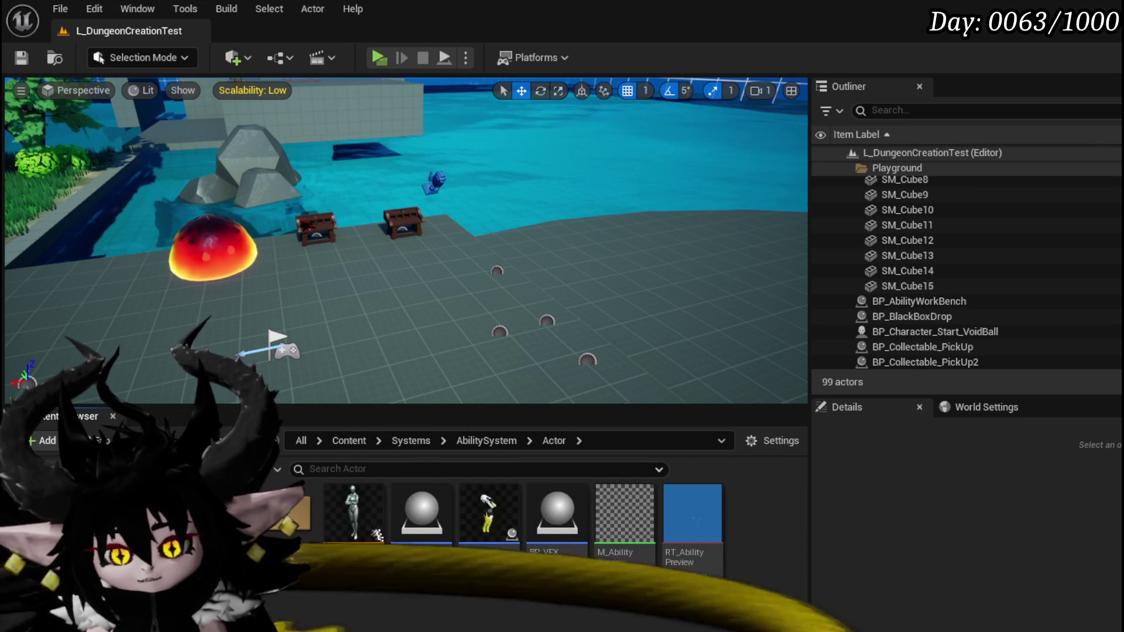
pyautogui.click(87, 527)
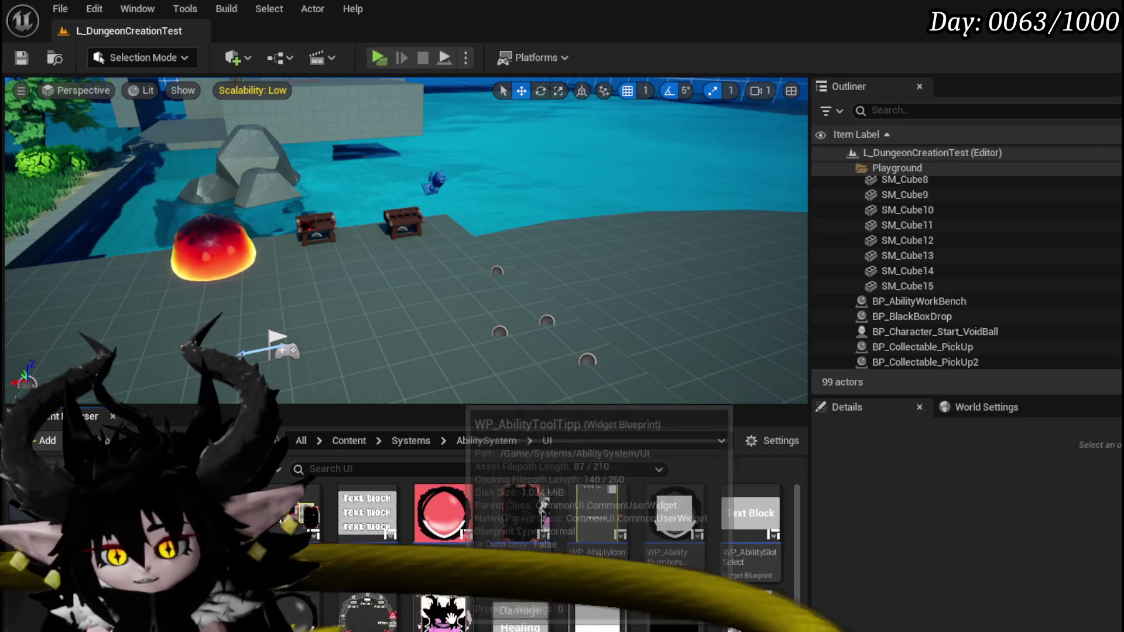
pyautogui.doubleClick(597, 514)
# Step: Select the Image_AP element in the tooltip widget and expand its Brush settings
pyautogui.click(529, 189)
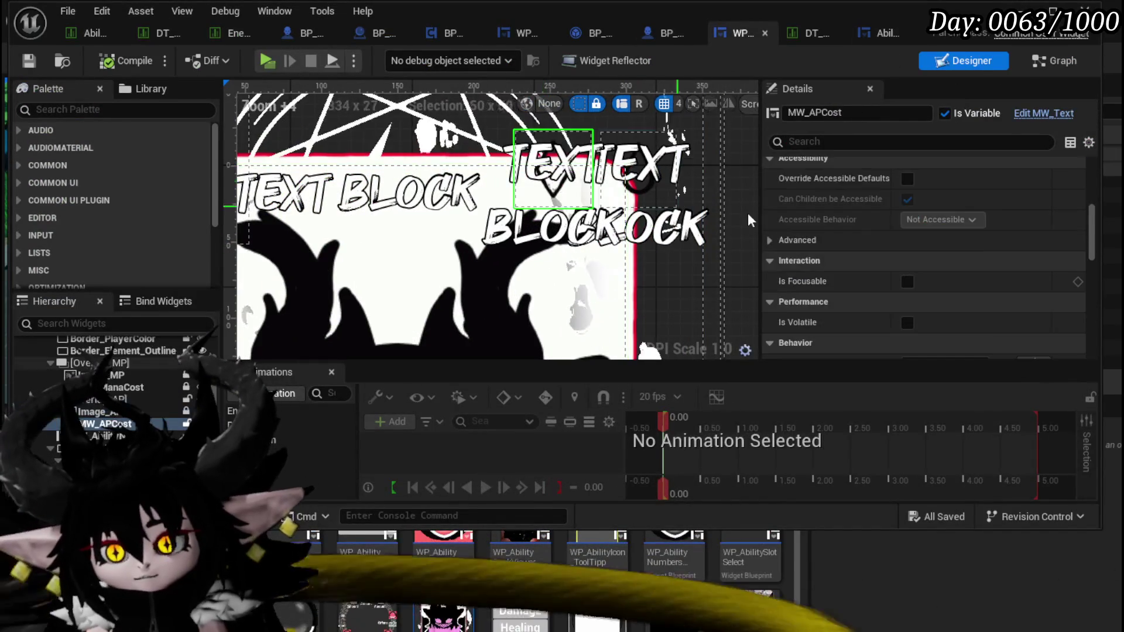
pyautogui.scroll(-8, 963, 234)
pyautogui.scroll(-5, 972, 255)
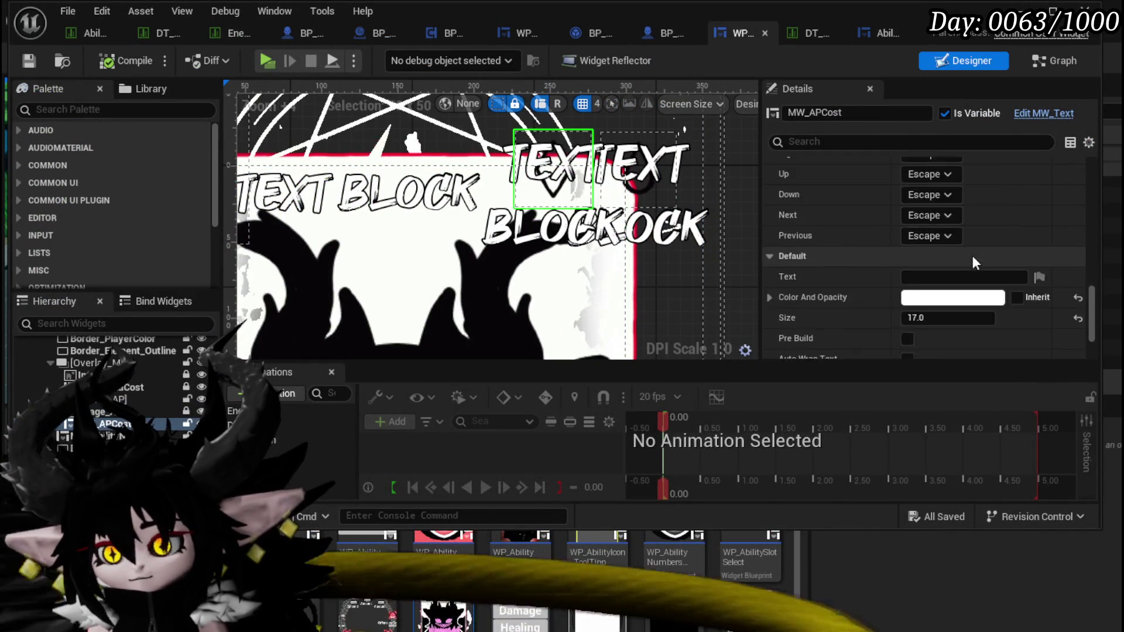
pyautogui.scroll(8, 972, 255)
pyautogui.scroll(6, 971, 255)
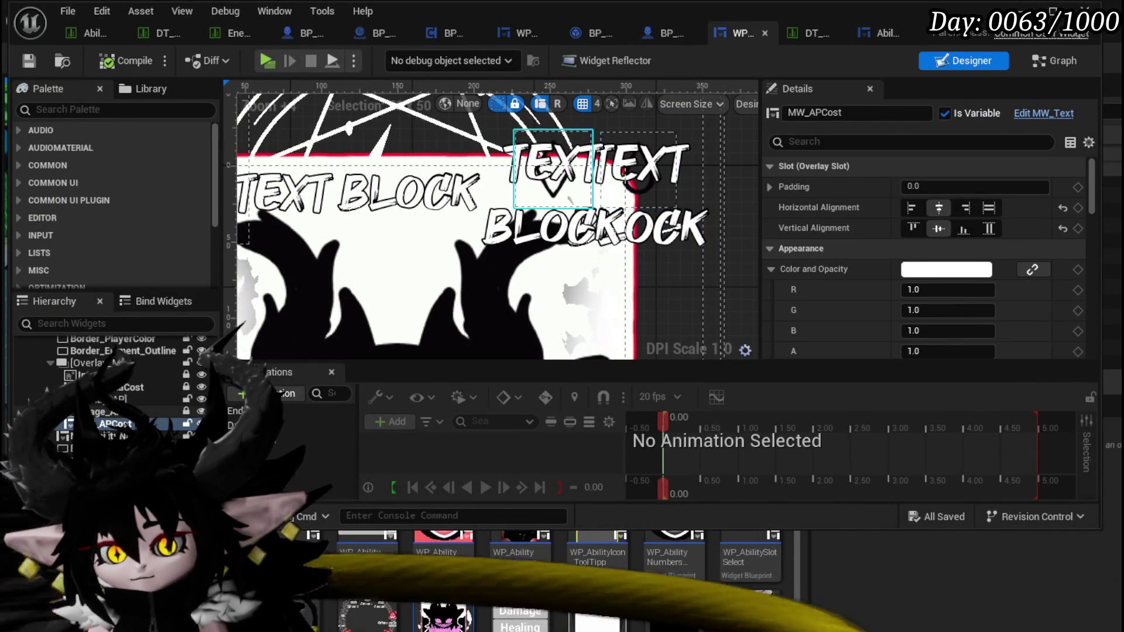
pyautogui.click(111, 411)
pyautogui.scroll(-5, 935, 258)
pyautogui.scroll(-6, 933, 250)
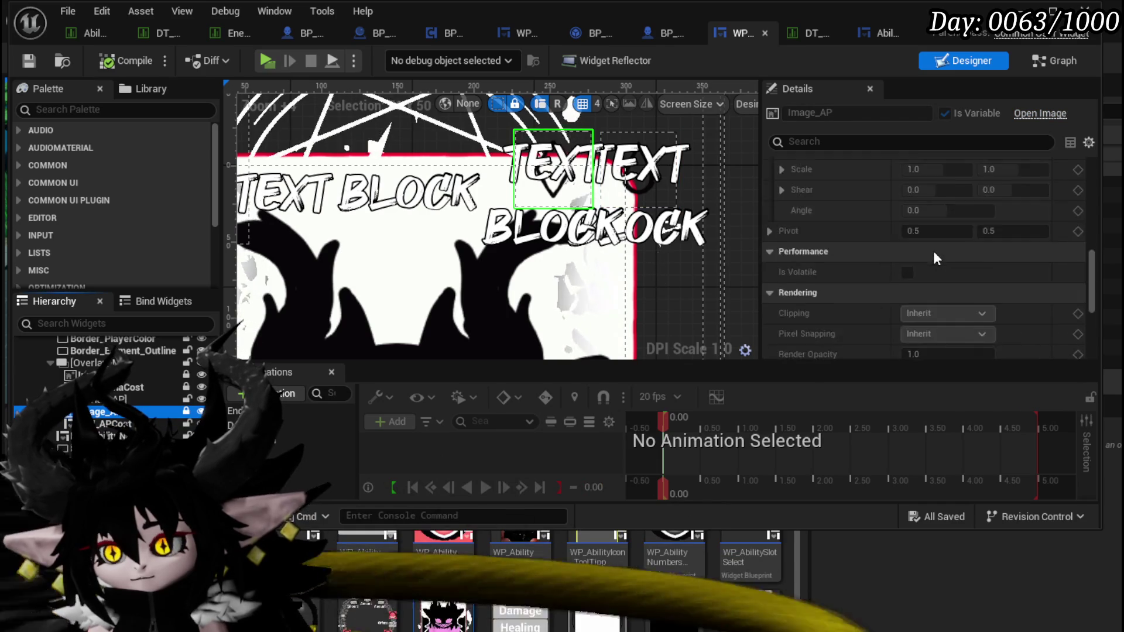
pyautogui.scroll(3, 933, 251)
pyautogui.scroll(8, 931, 246)
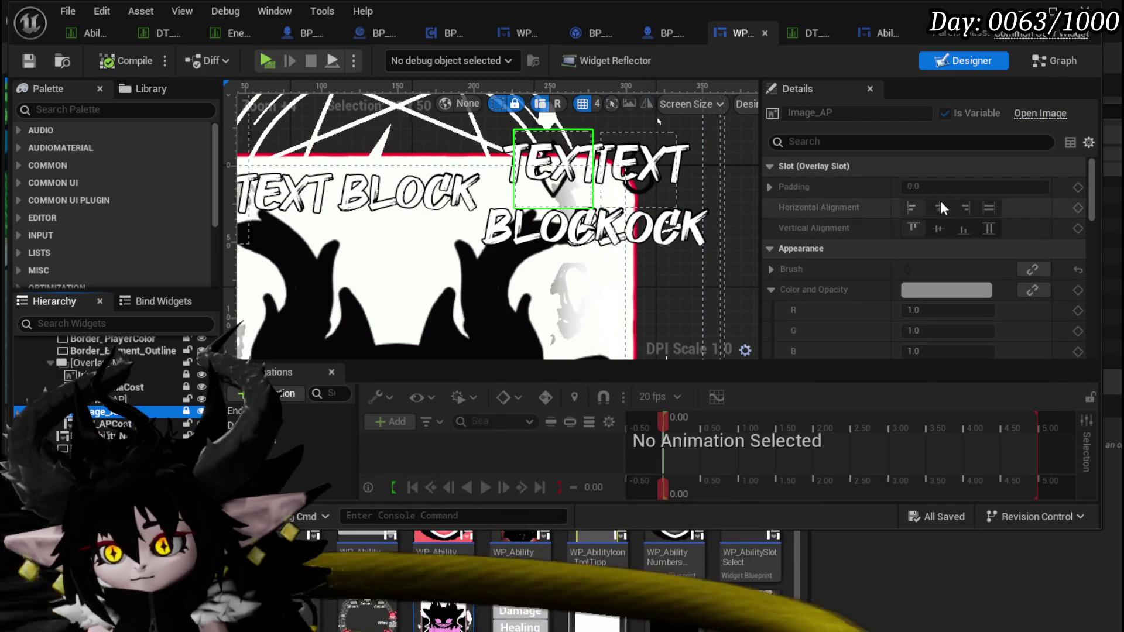
pyautogui.click(771, 270)
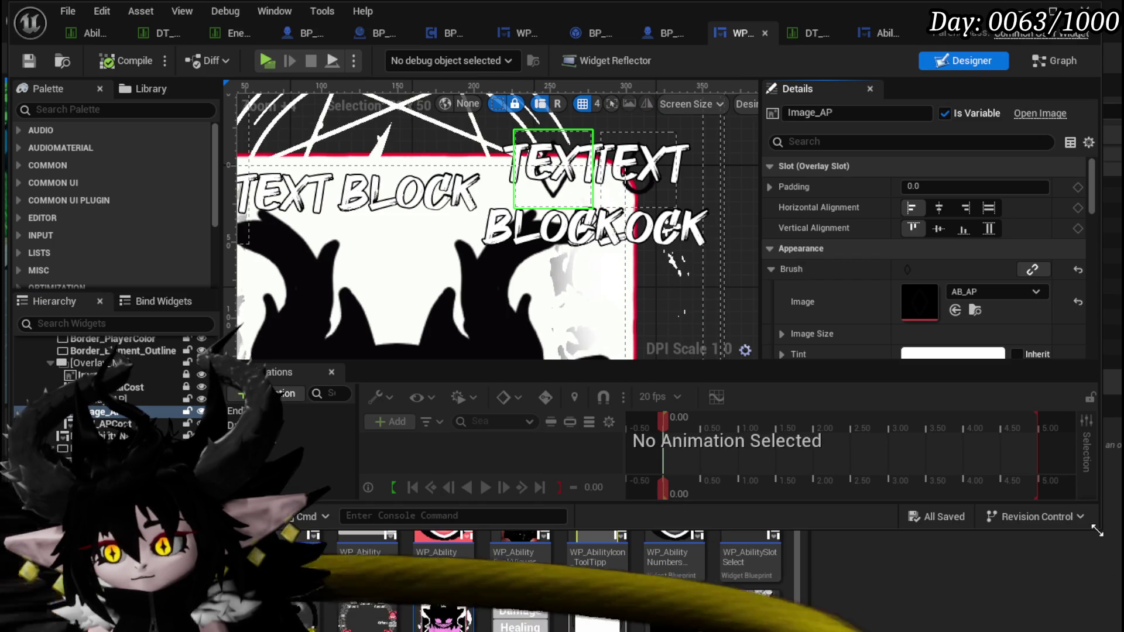
# Step: Enlarge the editor window and designer canvas to expose the Brush Image slot
pyautogui.moveTo(1097, 531)
pyautogui.mouseDown()
pyautogui.moveTo(1088, 625)
pyautogui.moveTo(1112, 627)
pyautogui.mouseUp()
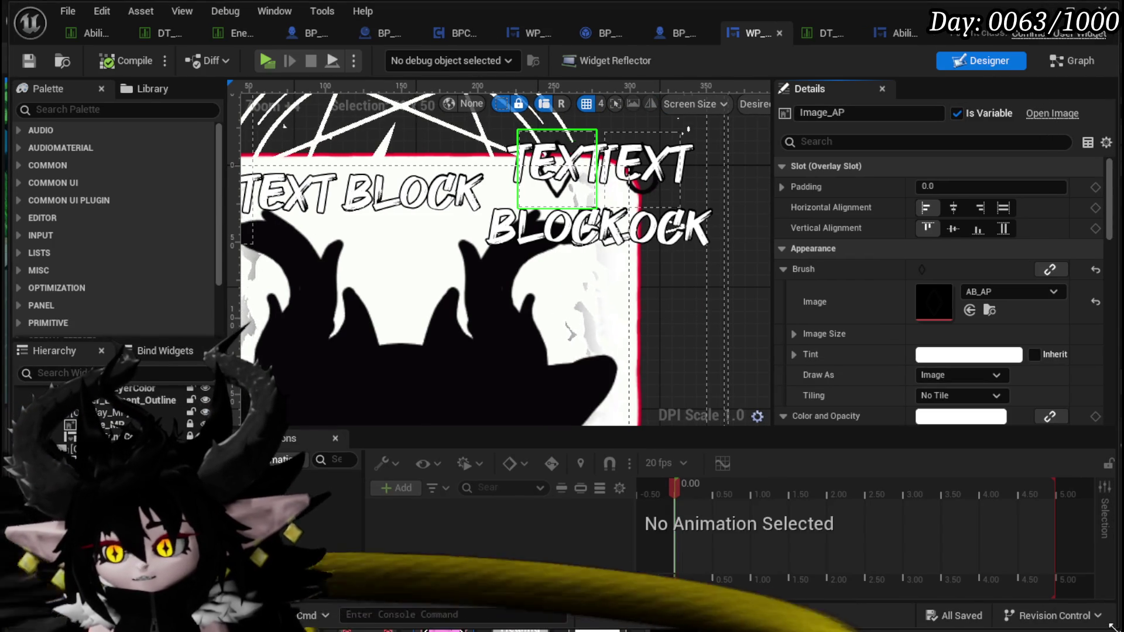
pyautogui.moveTo(753, 433)
pyautogui.mouseDown()
pyautogui.moveTo(749, 494)
pyautogui.moveTo(691, 510)
pyautogui.mouseUp()
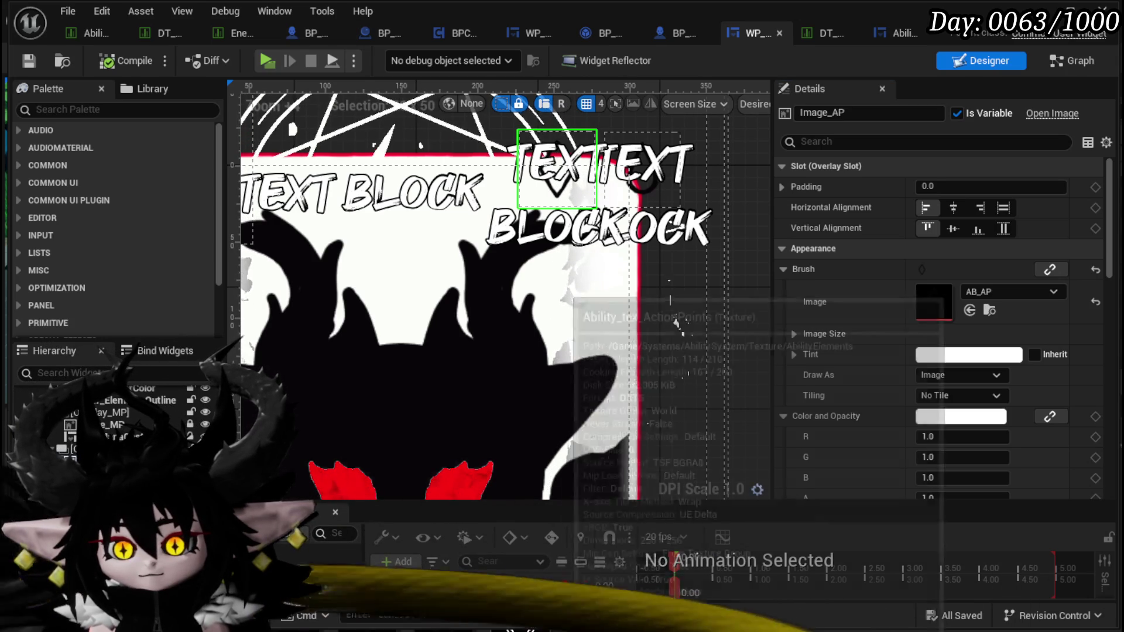
pyautogui.moveTo(934, 300)
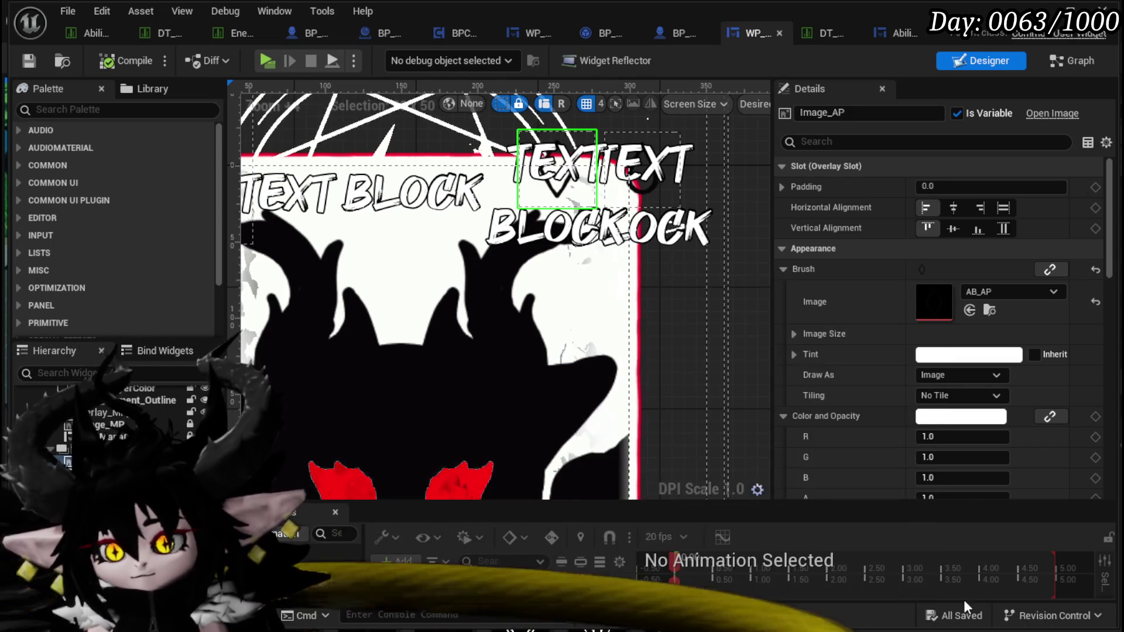
# Step: Set Image_AP's brush to Ability_tex_ActionPoints and Image_MP's brush to Ability_tex_ManaPoint
pyautogui.moveTo(917, 299); pyautogui.dragTo(919, 300)
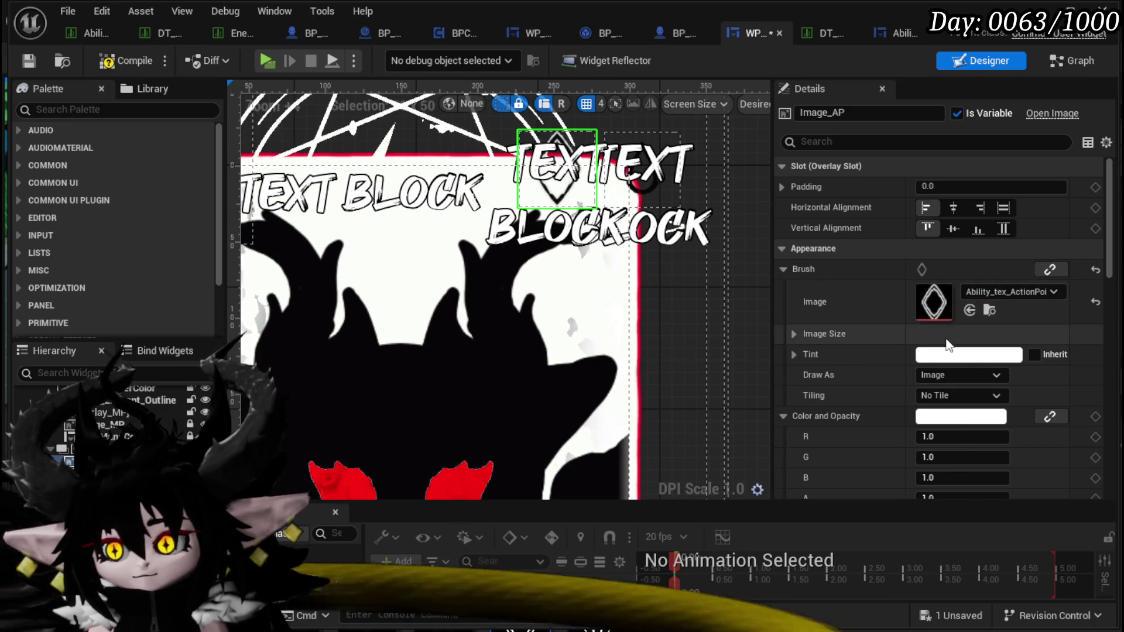
pyautogui.click(621, 202)
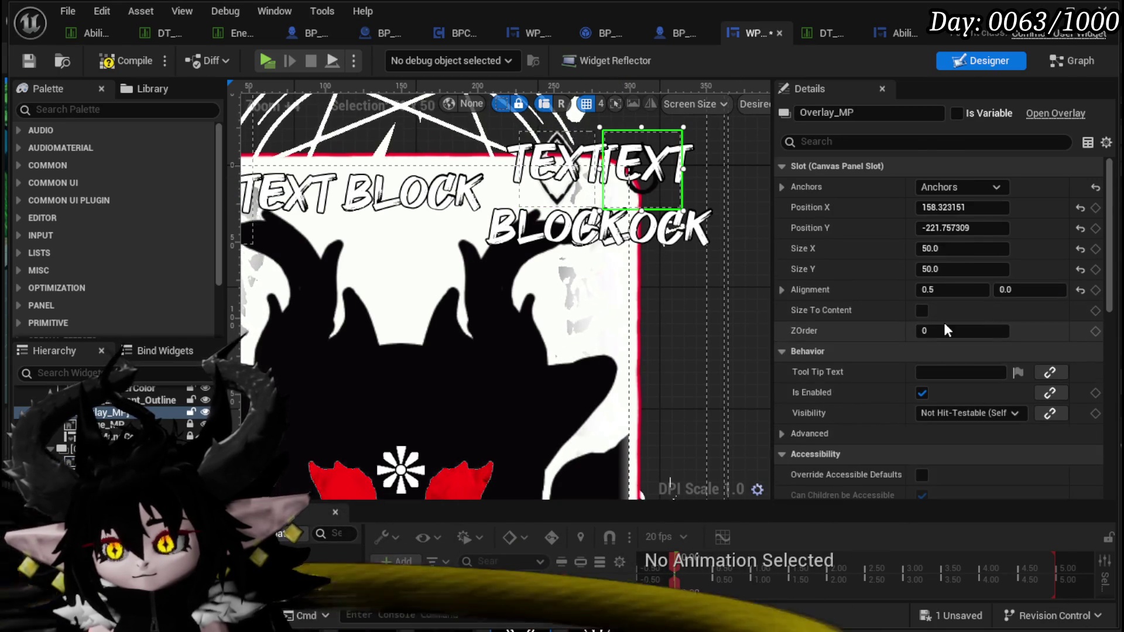
pyautogui.scroll(-2, 942, 322)
pyautogui.scroll(2, 942, 322)
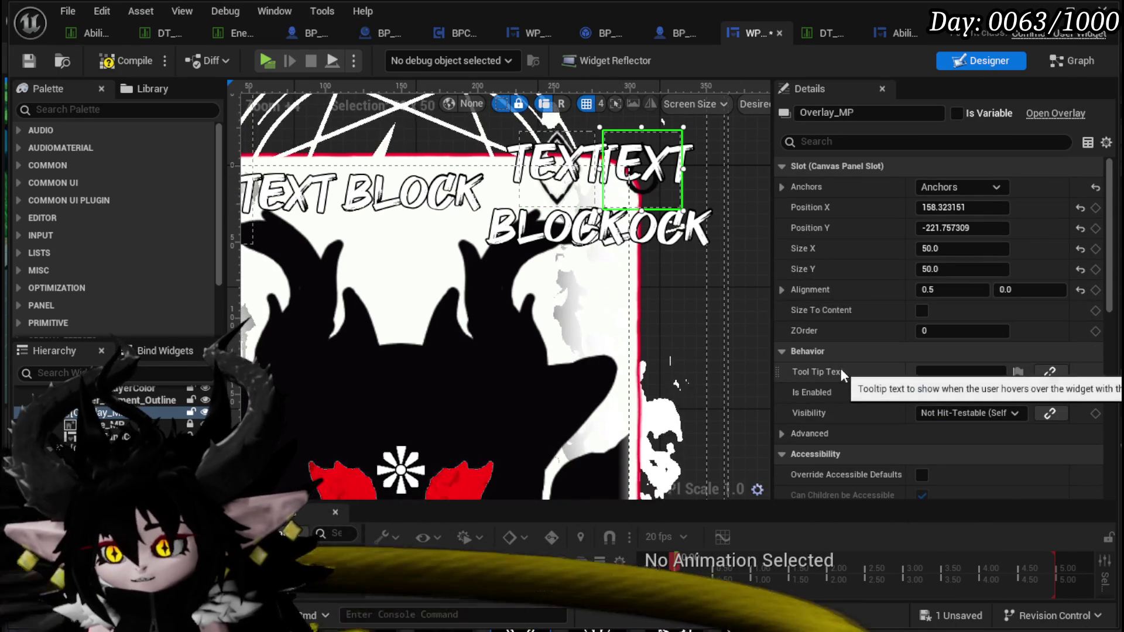
pyautogui.click(642, 175)
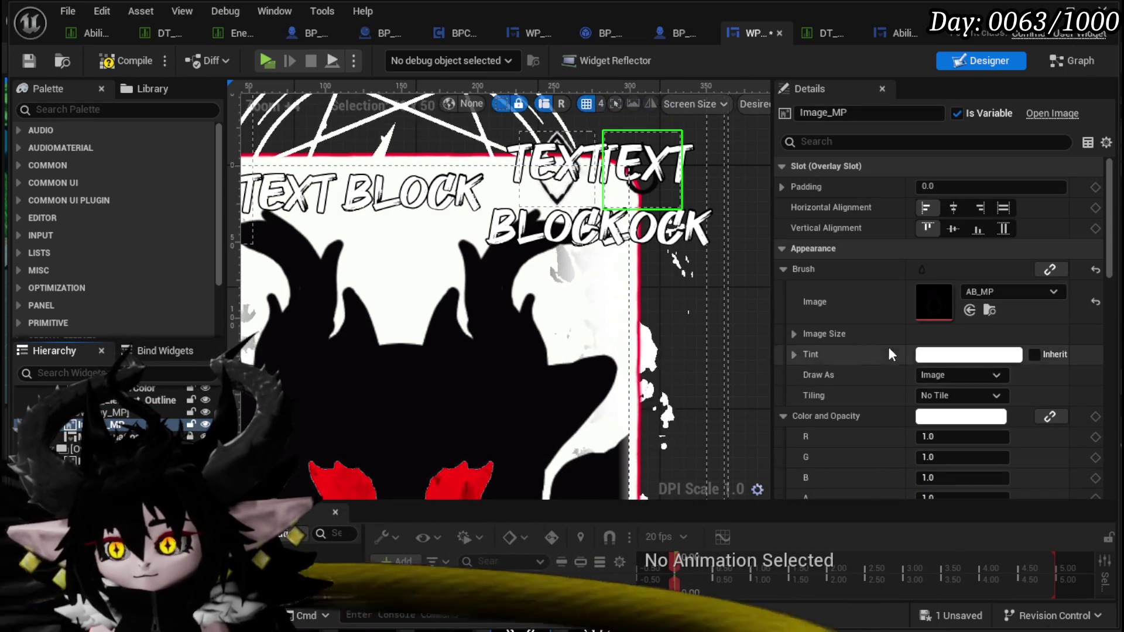
pyautogui.moveTo(933, 302)
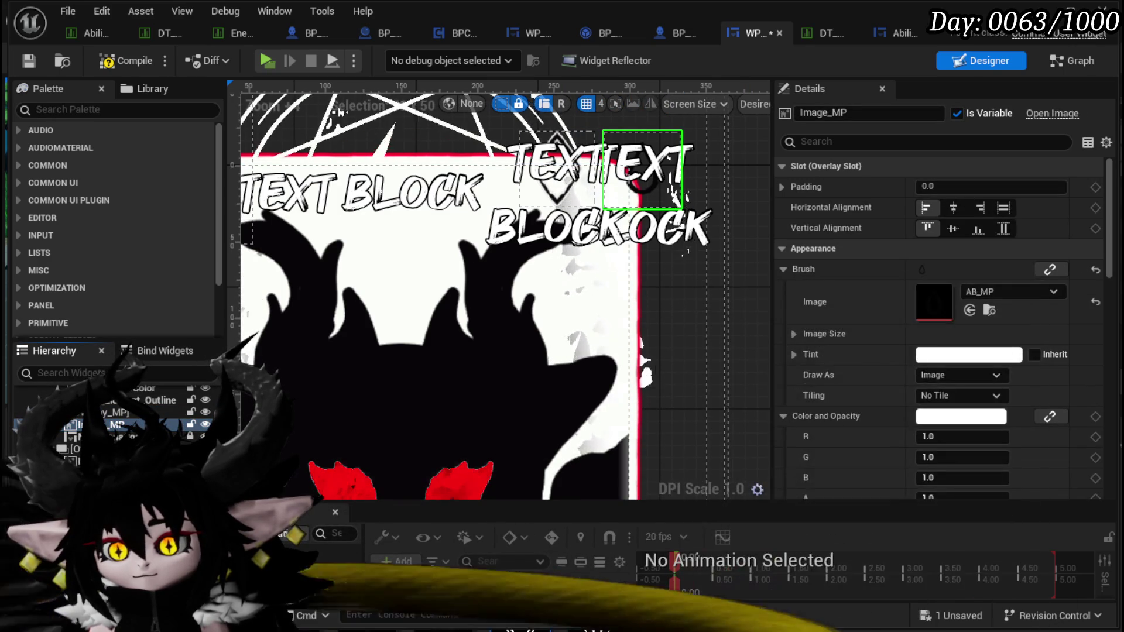
pyautogui.moveTo(647, 255)
pyautogui.mouseDown()
pyautogui.moveTo(991, 375)
pyautogui.moveTo(936, 302)
pyautogui.mouseUp()
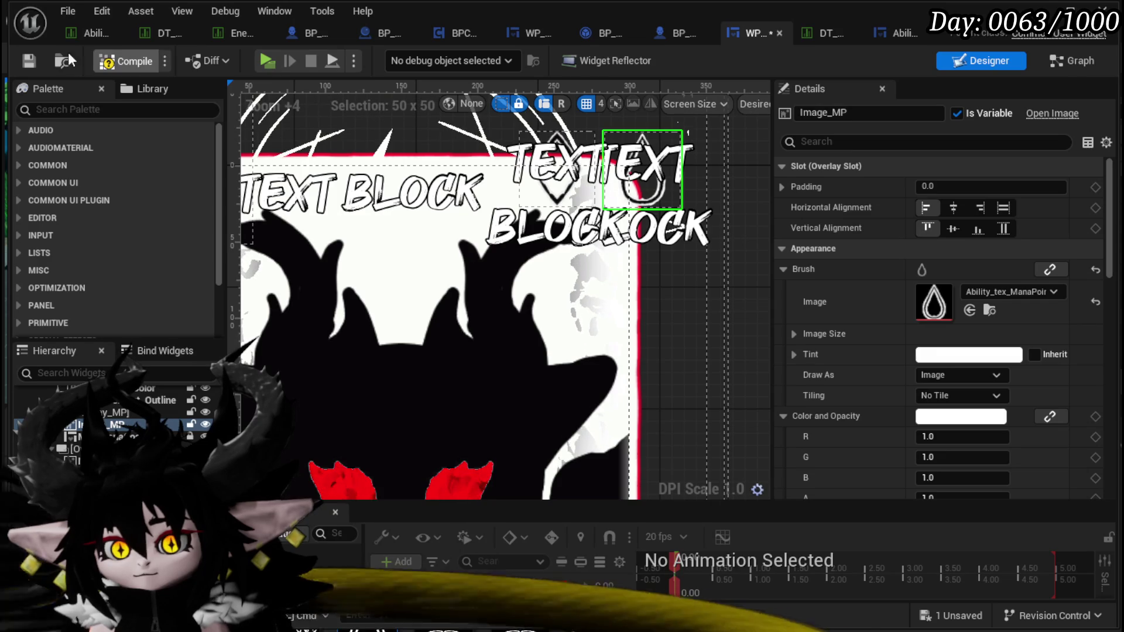
# Step: Compile and save the tooltip widget blueprint
pyautogui.click(124, 60)
pyautogui.hotkey('ctrl', 's')
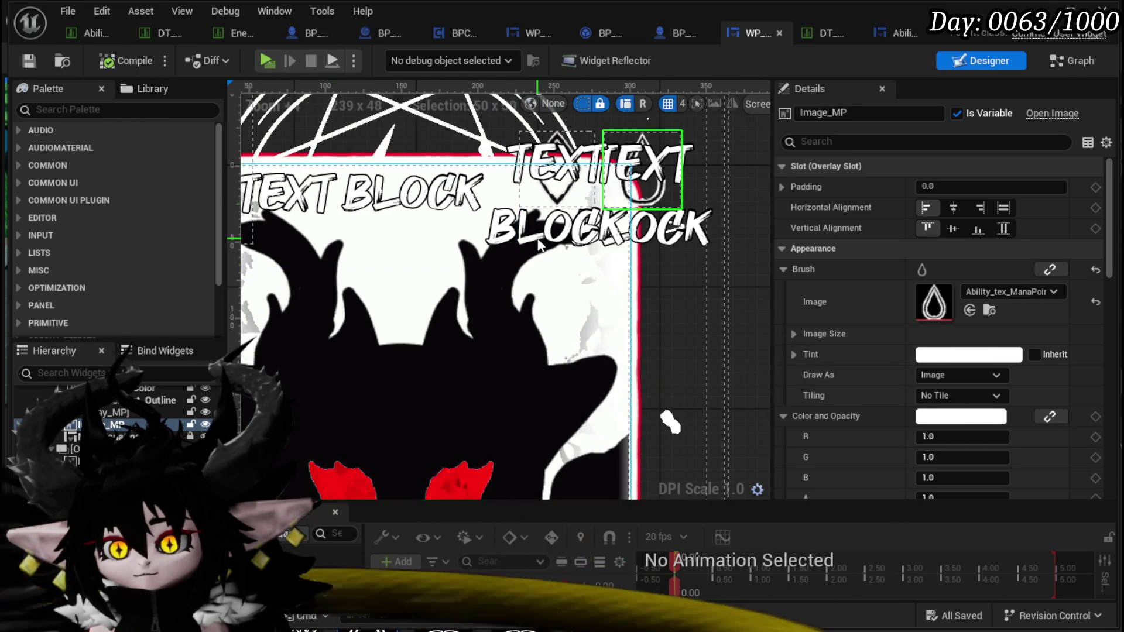
pyautogui.scroll(-3, 735, 348)
pyautogui.moveTo(735, 349); pyautogui.dragTo(735, 168)
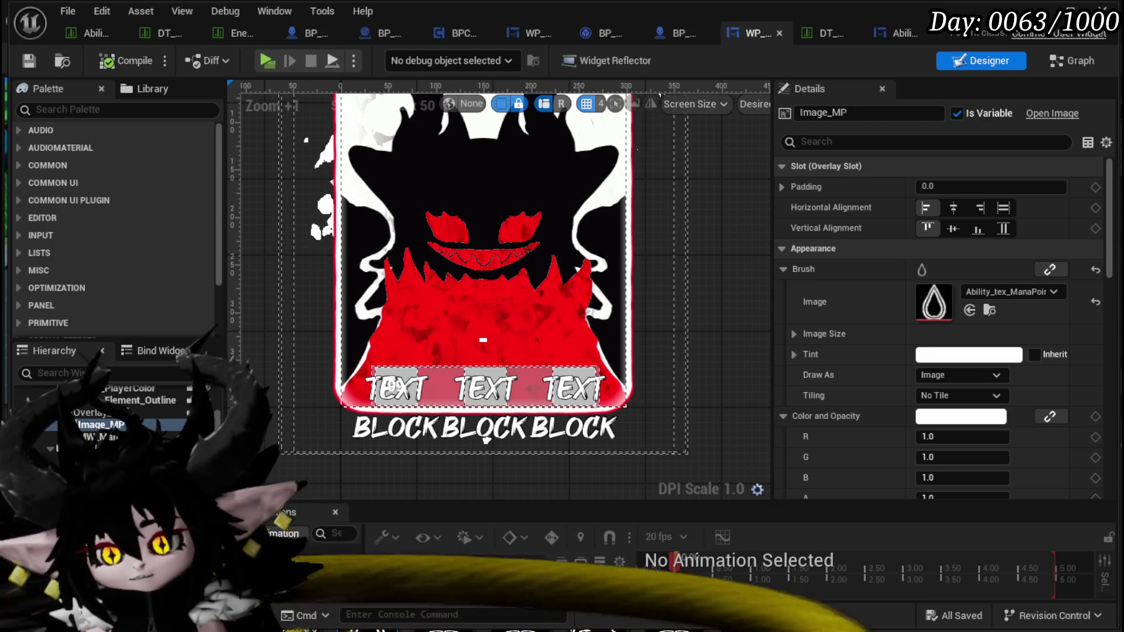
# Step: Review Image_MP's Details and lock the element in the Hierarchy
pyautogui.scroll(-1, 286, 209)
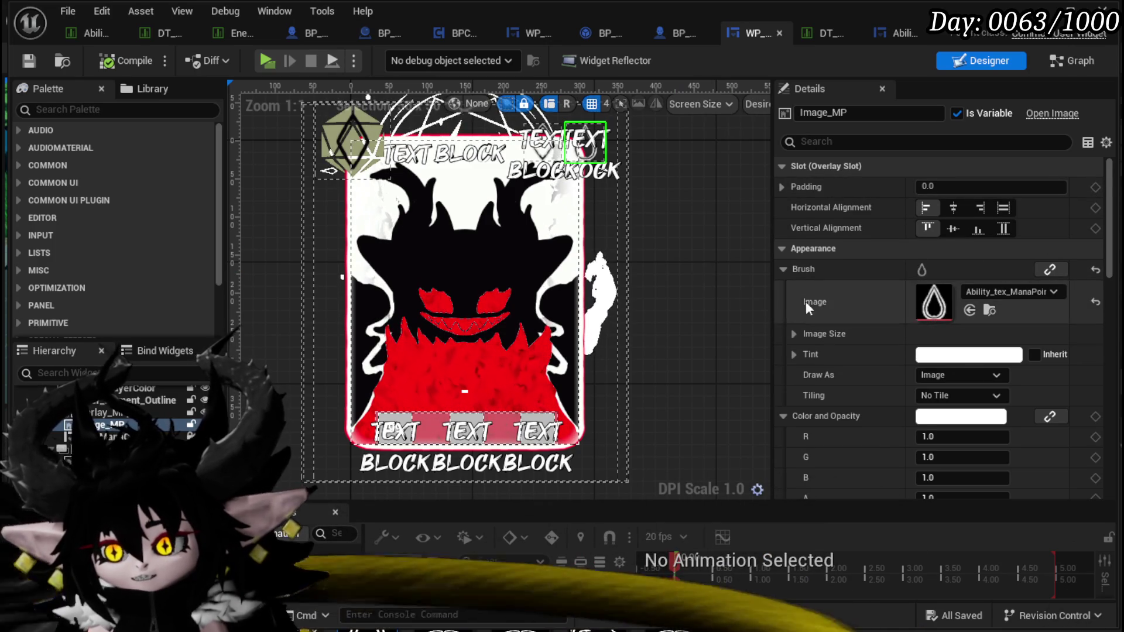
pyautogui.scroll(-4, 831, 328)
pyautogui.scroll(-10, 831, 328)
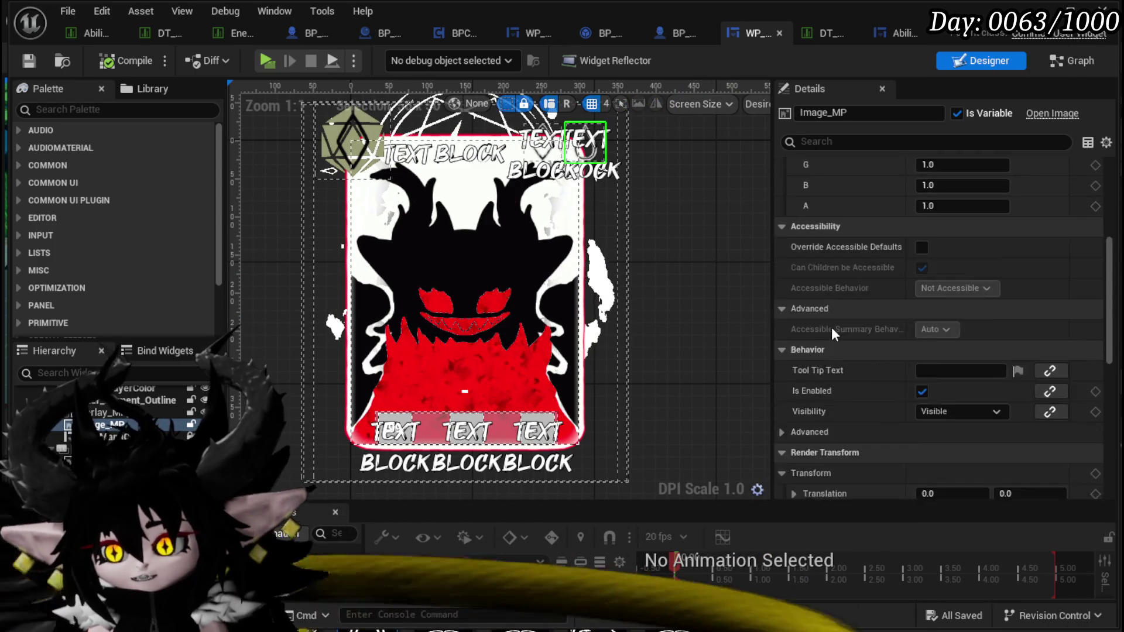
pyautogui.scroll(-9, 825, 328)
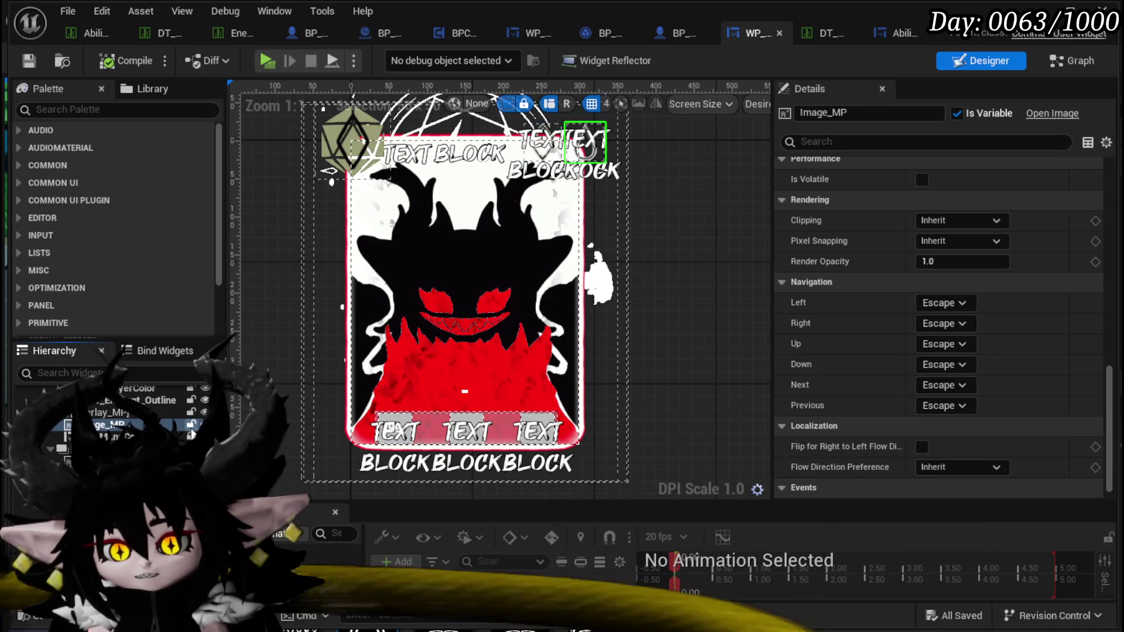
pyautogui.click(191, 425)
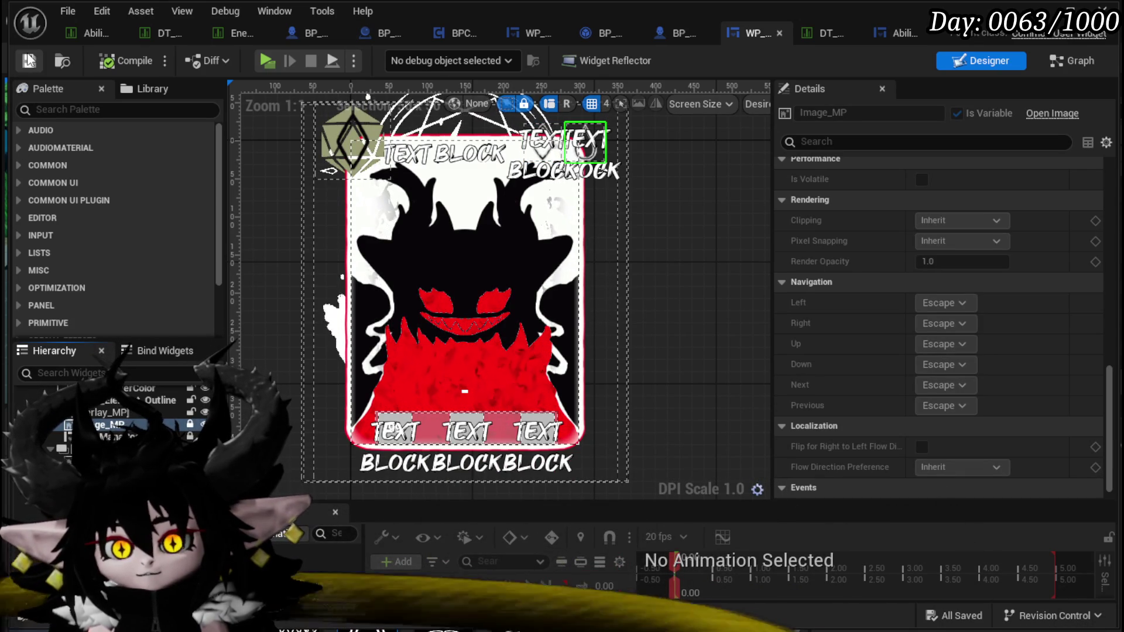
pyautogui.scroll(-1, 683, 152)
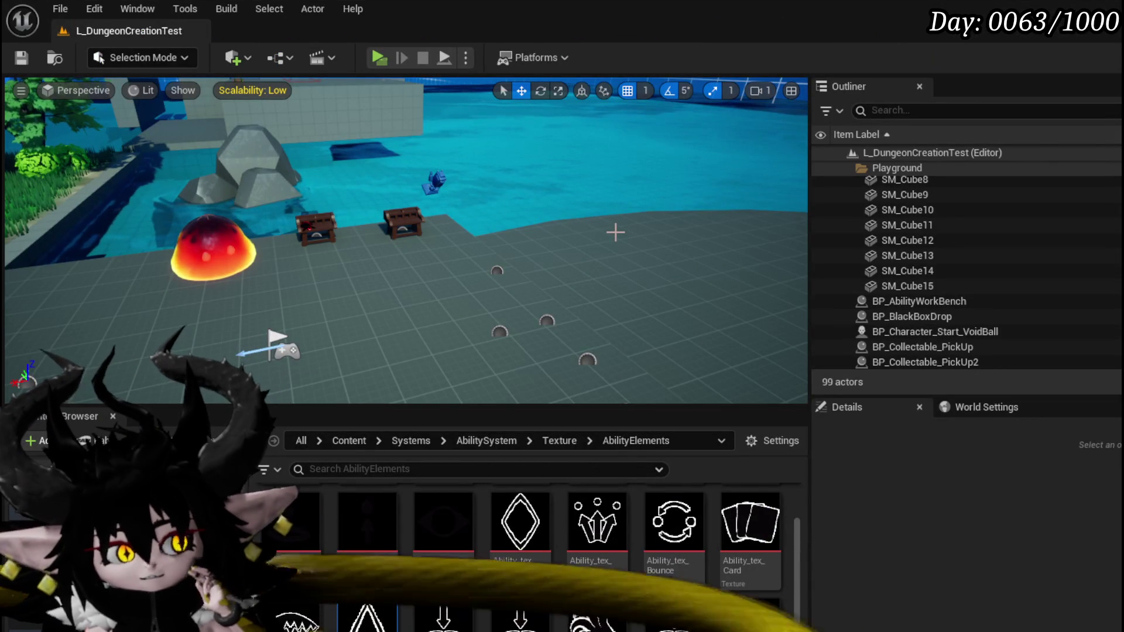
pyautogui.click(381, 58)
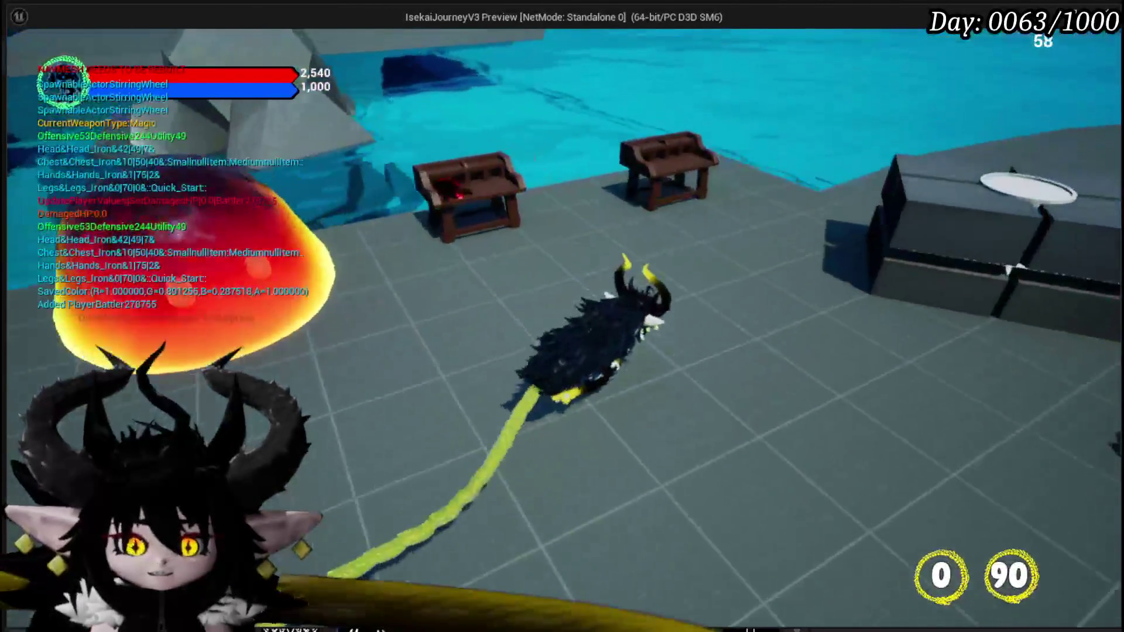
pyautogui.press('e')
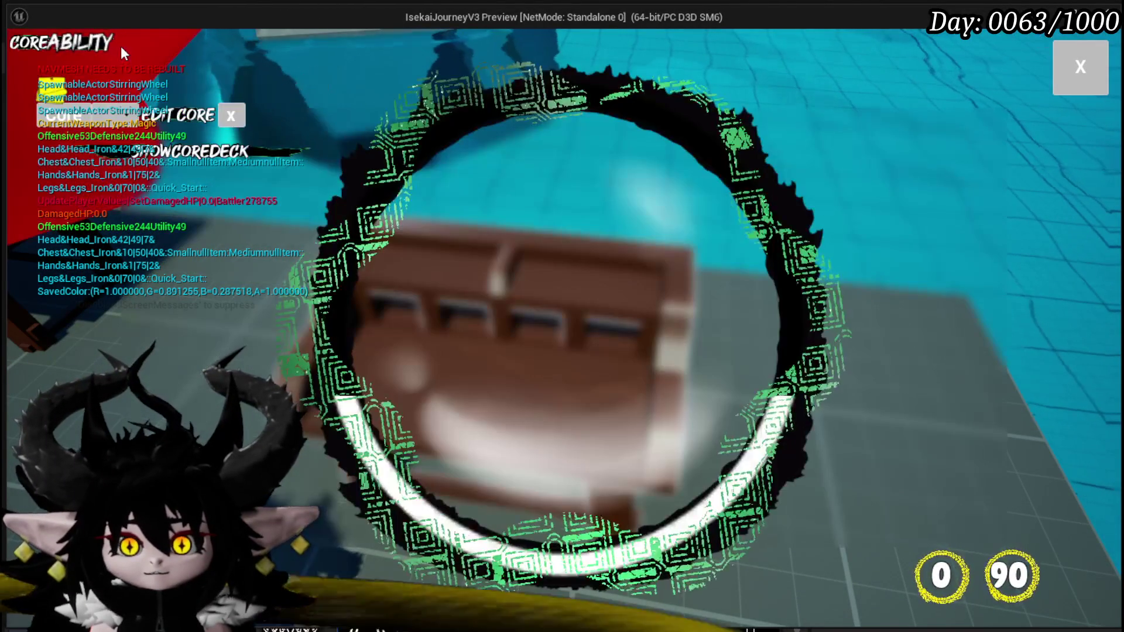
pyautogui.click(103, 111)
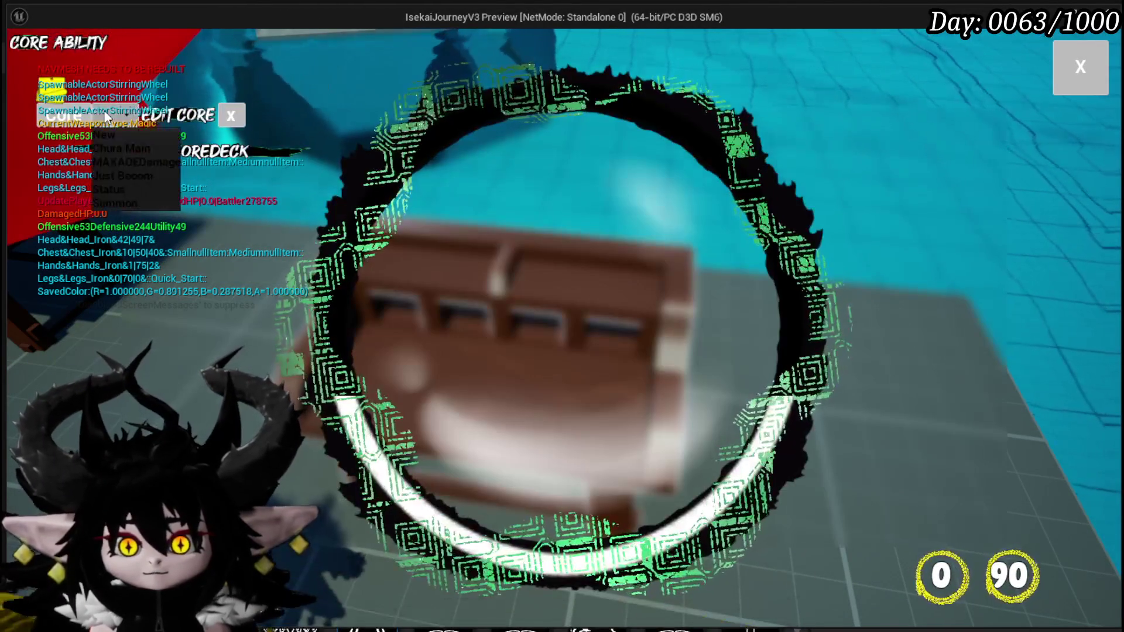
pyautogui.click(139, 189)
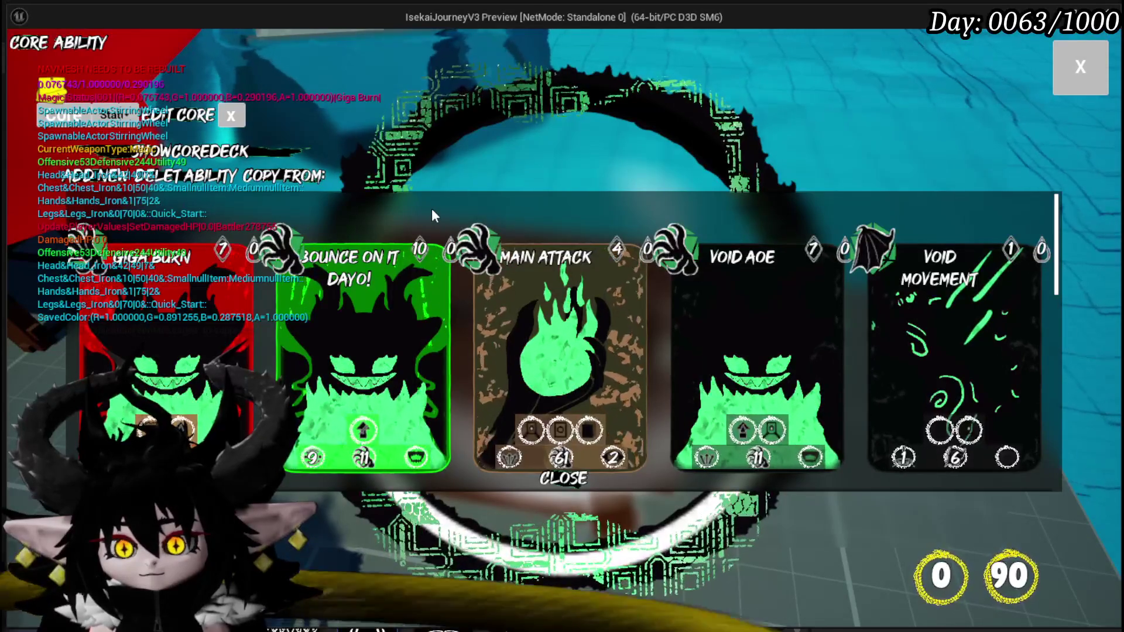
pyautogui.scroll(-2, 431, 210)
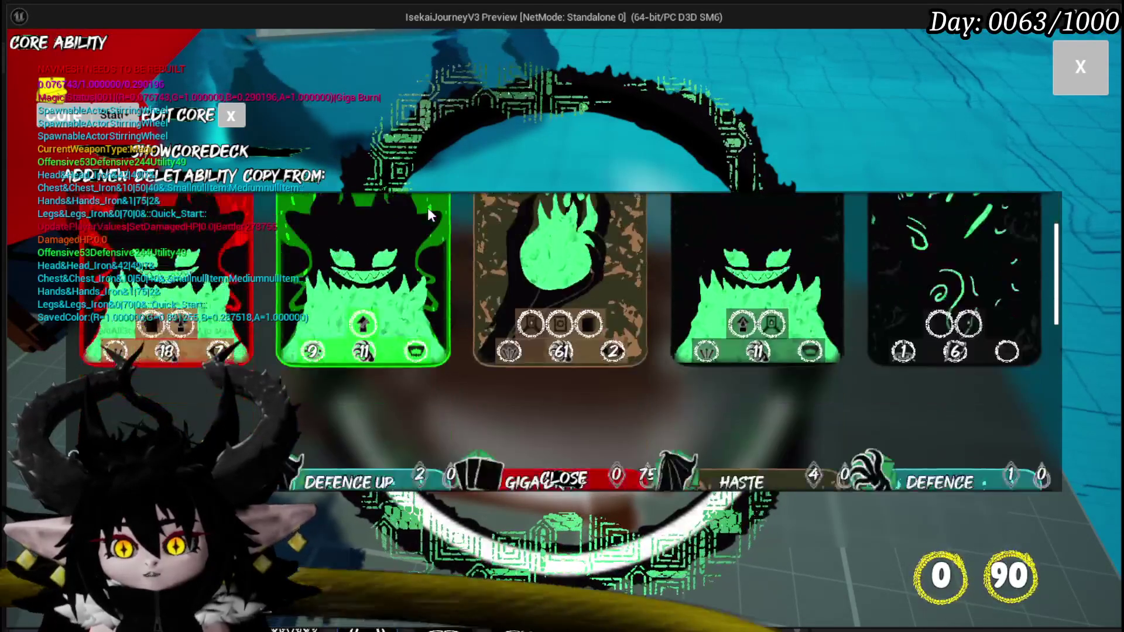
pyautogui.scroll(-4, 428, 216)
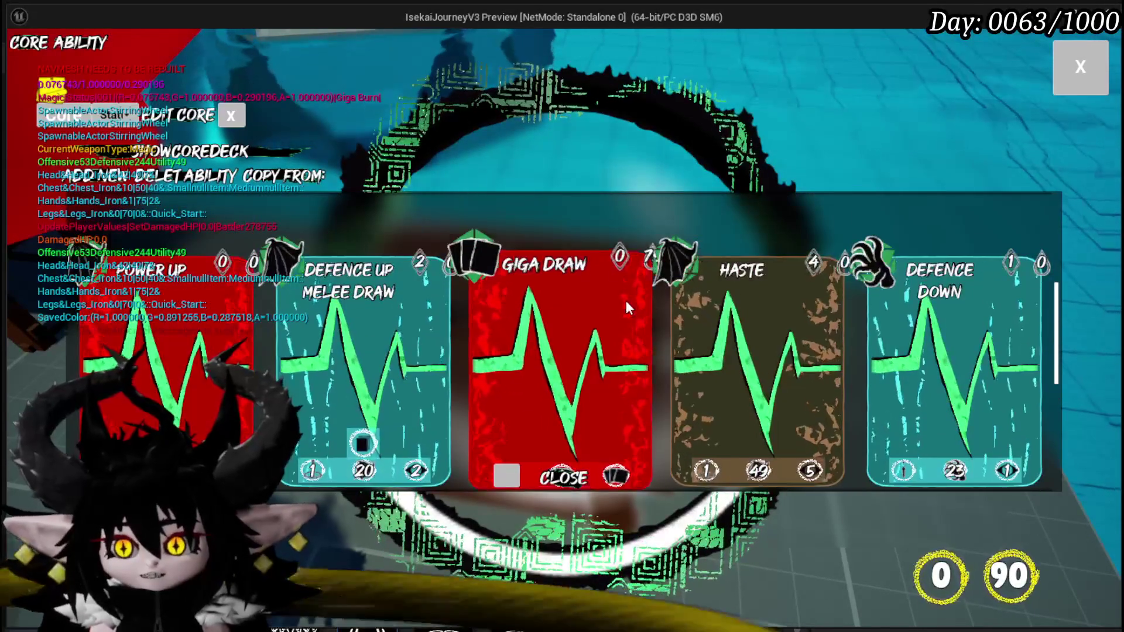
pyautogui.click(625, 307)
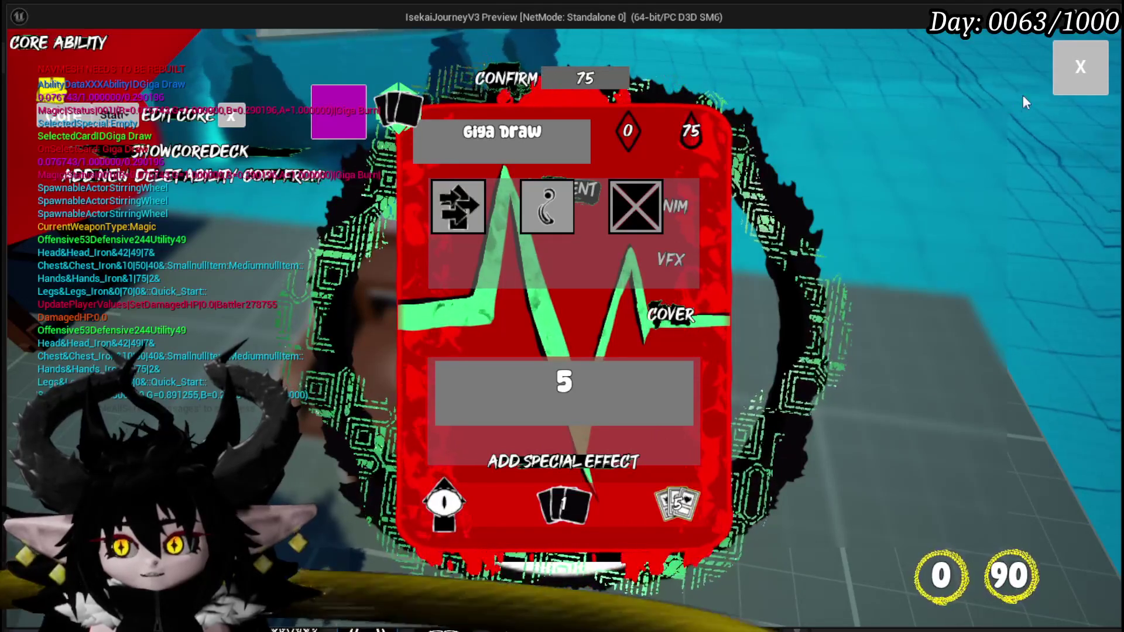
pyautogui.click(1081, 68)
# Step: End the playtest and save the dungeon test level
pyautogui.press('Escape')
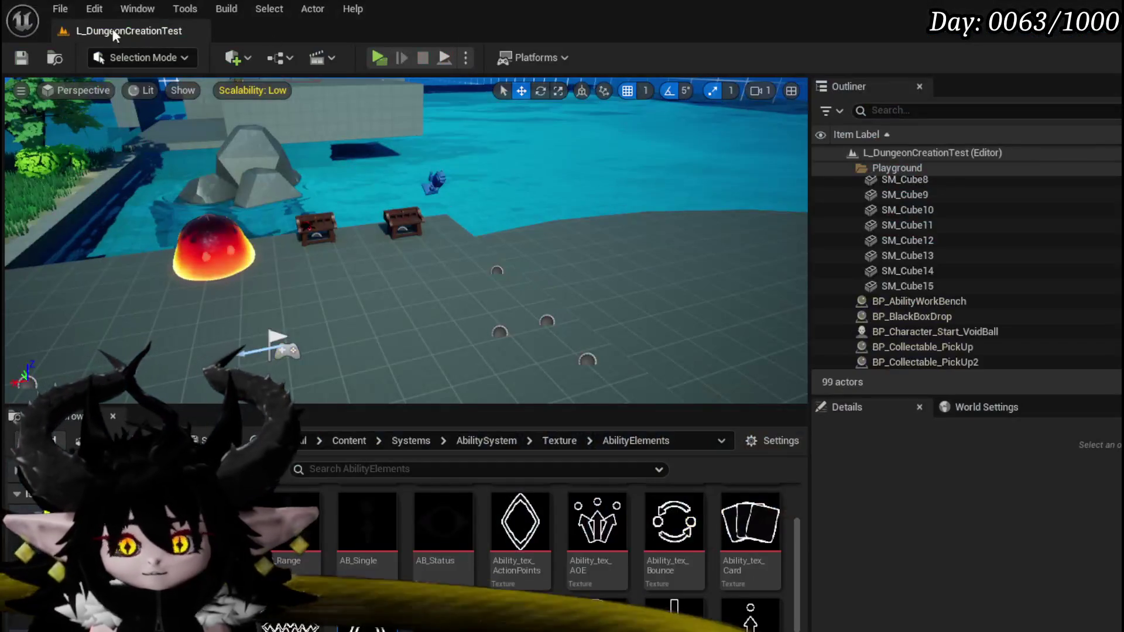
pyautogui.click(24, 59)
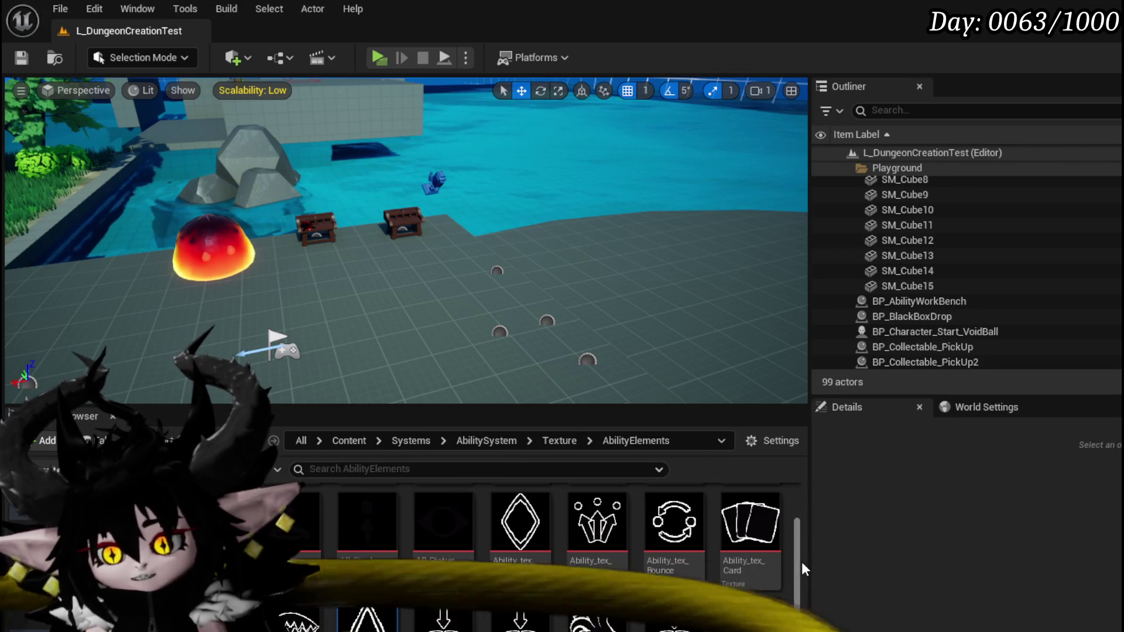
pyautogui.scroll(-3, 802, 571)
pyautogui.scroll(-2, 660, 626)
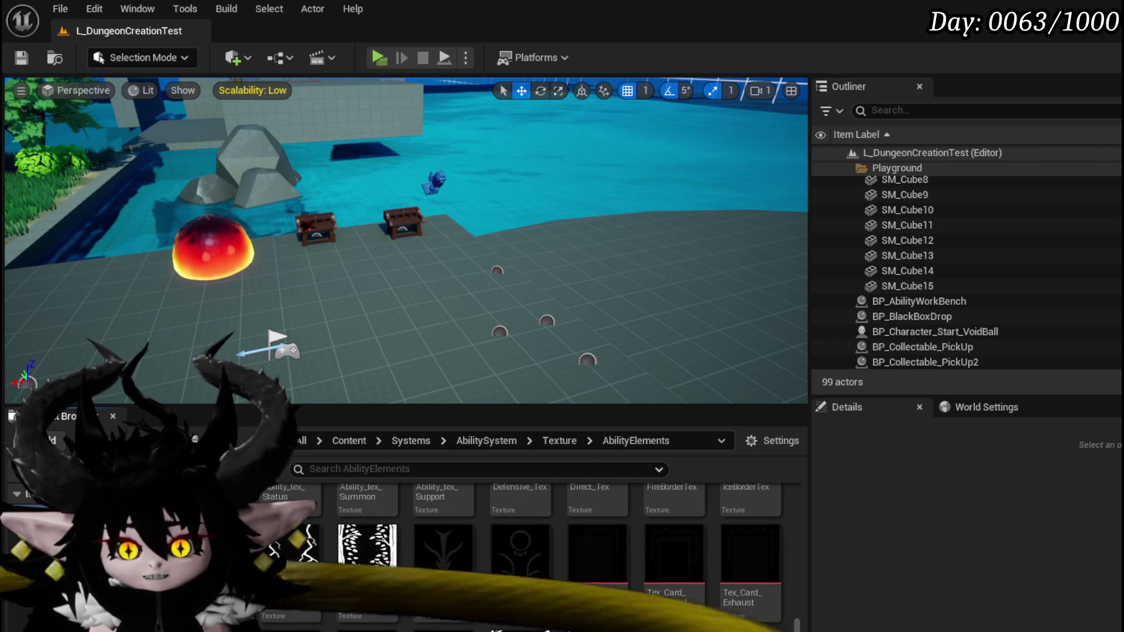
# Step: Step back through the Content Browser history to the AbilitySystem folder
pyautogui.hotkey('alt', 'Left')
pyautogui.hotkey('alt', 'Left')
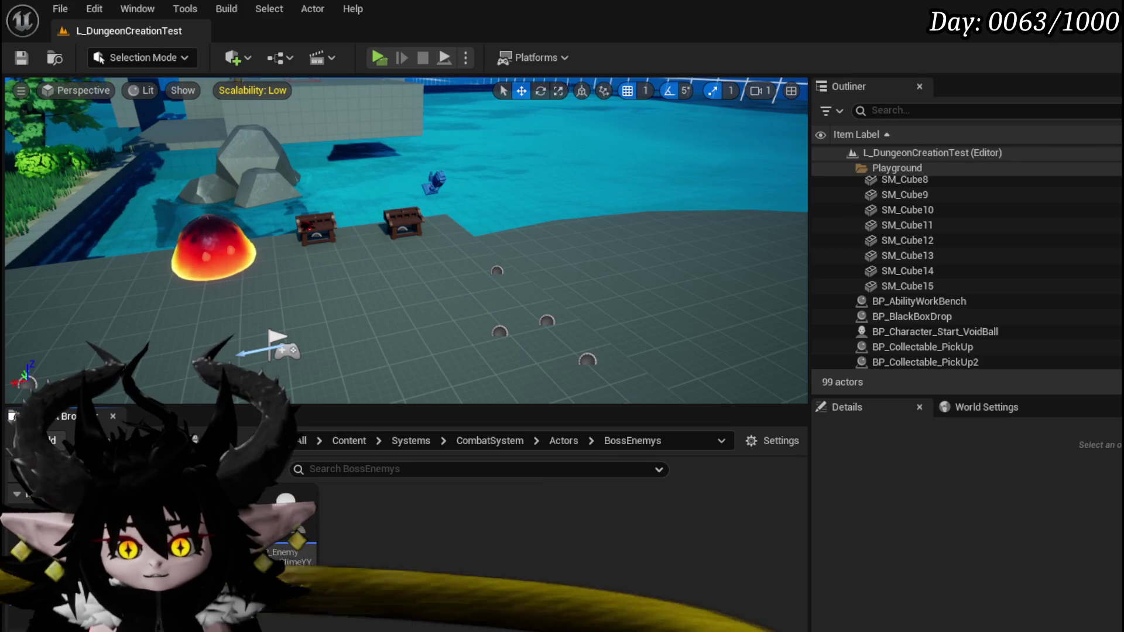
pyautogui.hotkey('alt', 'Left')
pyautogui.hotkey('alt', 'Left')
pyautogui.hotkey('alt', 'Left')
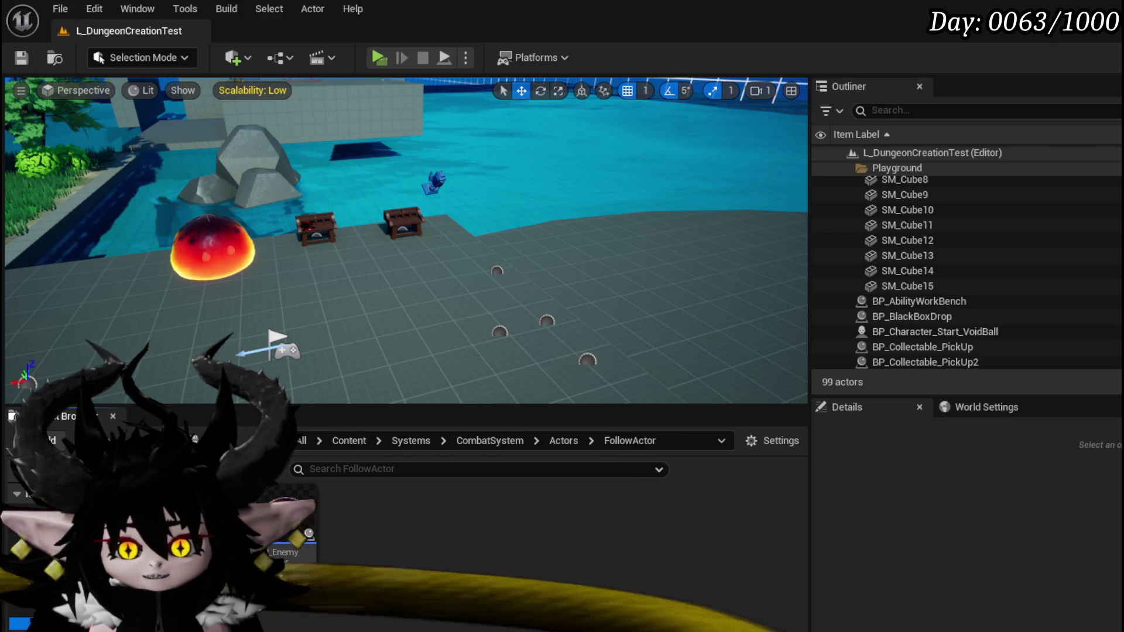
pyautogui.hotkey('alt', 'Left')
pyautogui.hotkey('alt', 'Left')
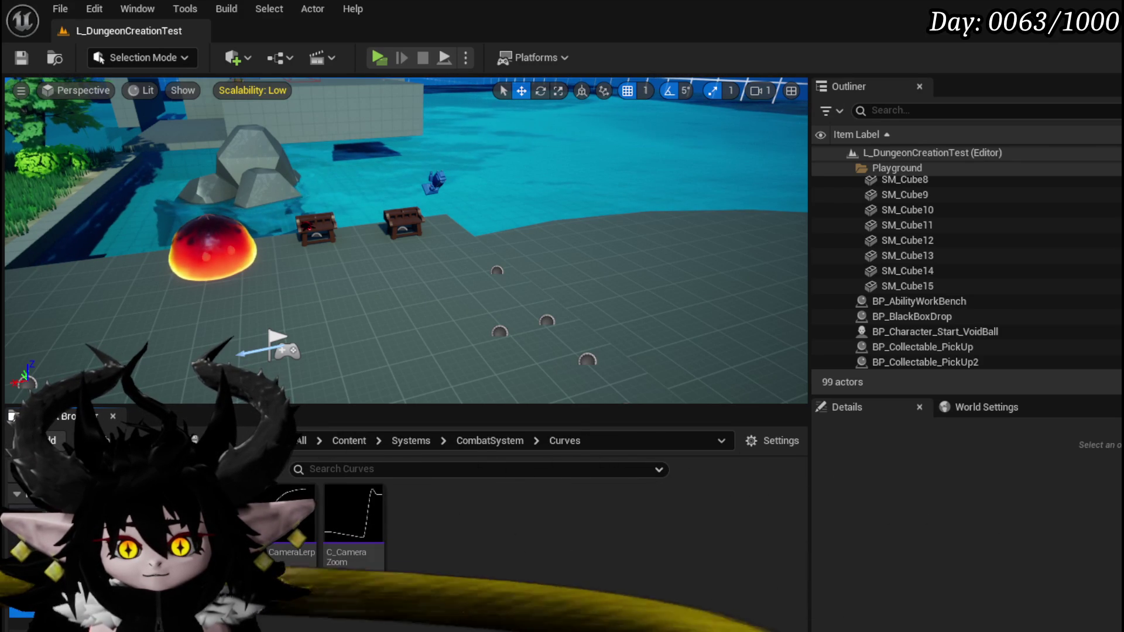
pyautogui.hotkey('alt', 'Left')
pyautogui.hotkey('alt', 'Left')
pyautogui.hotkey('alt', 'Left')
pyautogui.hotkey('alt', 'Left')
pyautogui.hotkey('alt', 'Left')
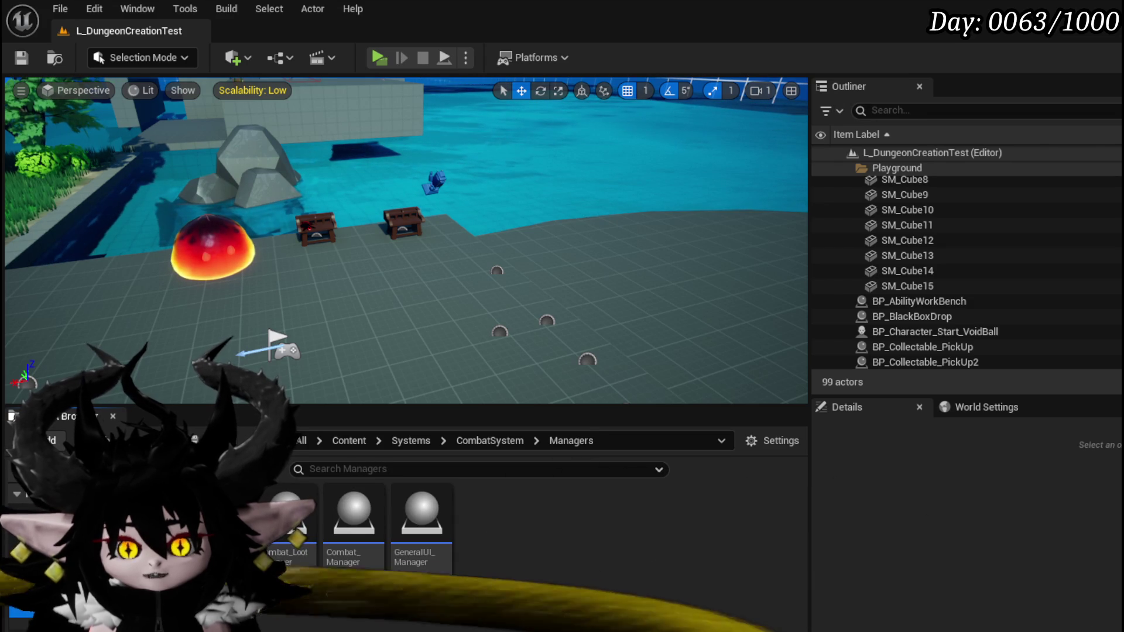
pyautogui.hotkey('alt', 'Left')
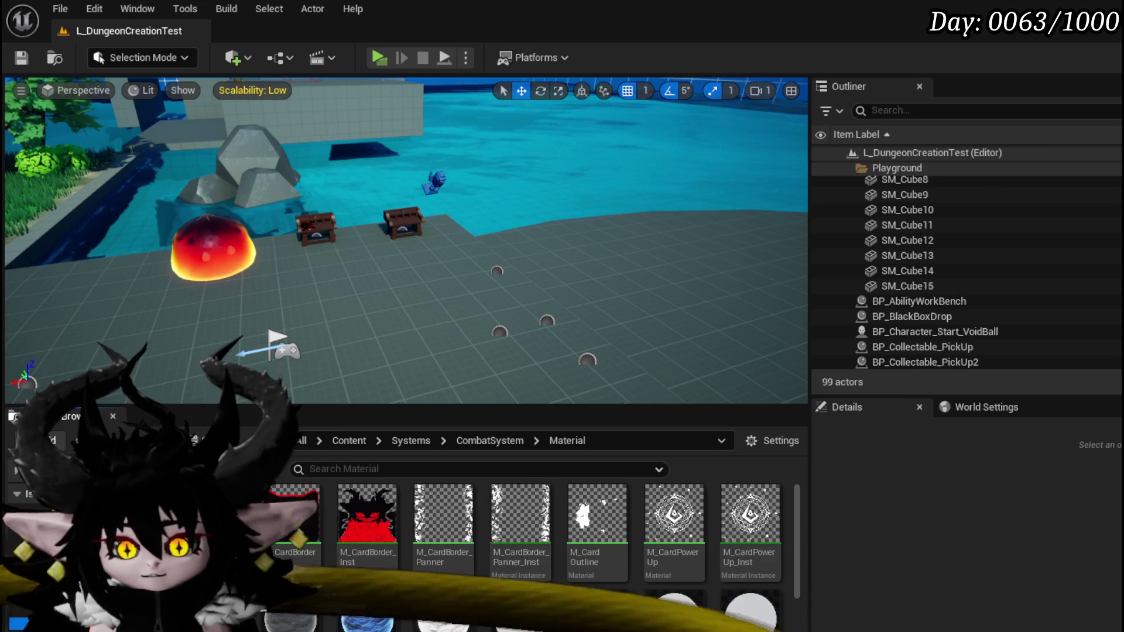
pyautogui.hotkey('alt', 'Left')
pyautogui.hotkey('alt', 'Left')
pyautogui.hotkey('alt', 'Left')
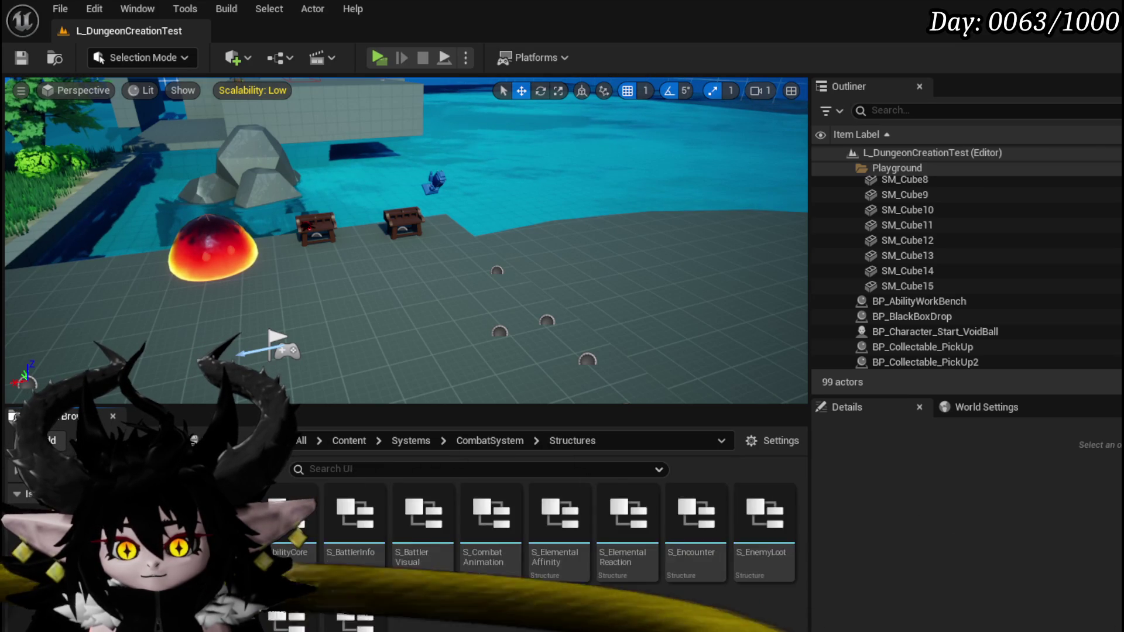
pyautogui.hotkey('alt', 'Left')
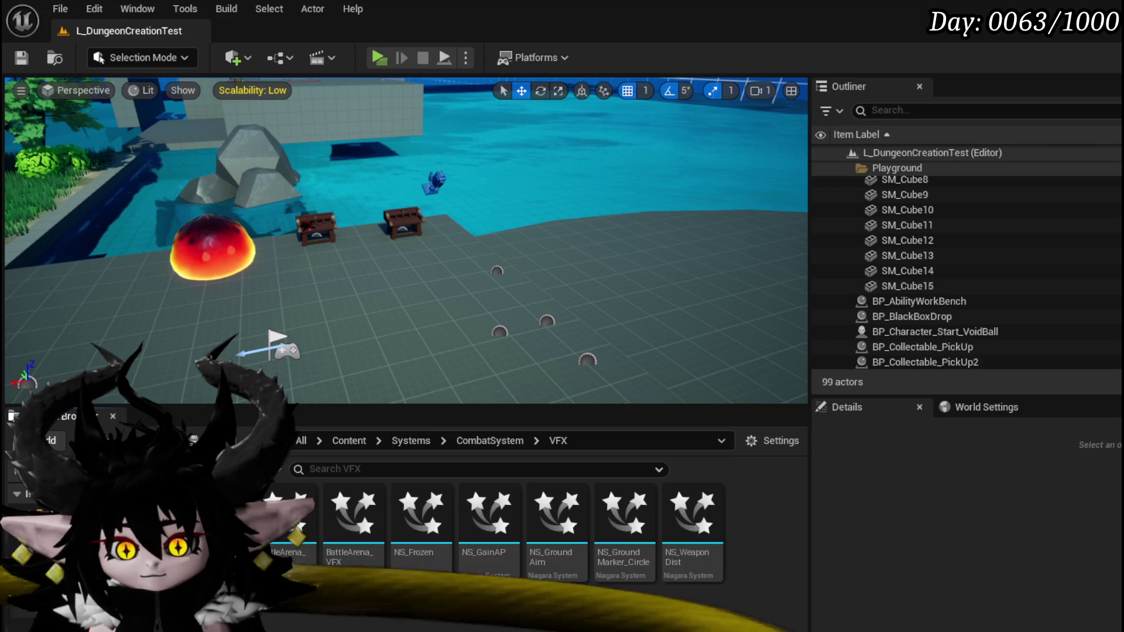
pyautogui.hotkey('alt', 'Left')
pyautogui.hotkey('alt', 'Left')
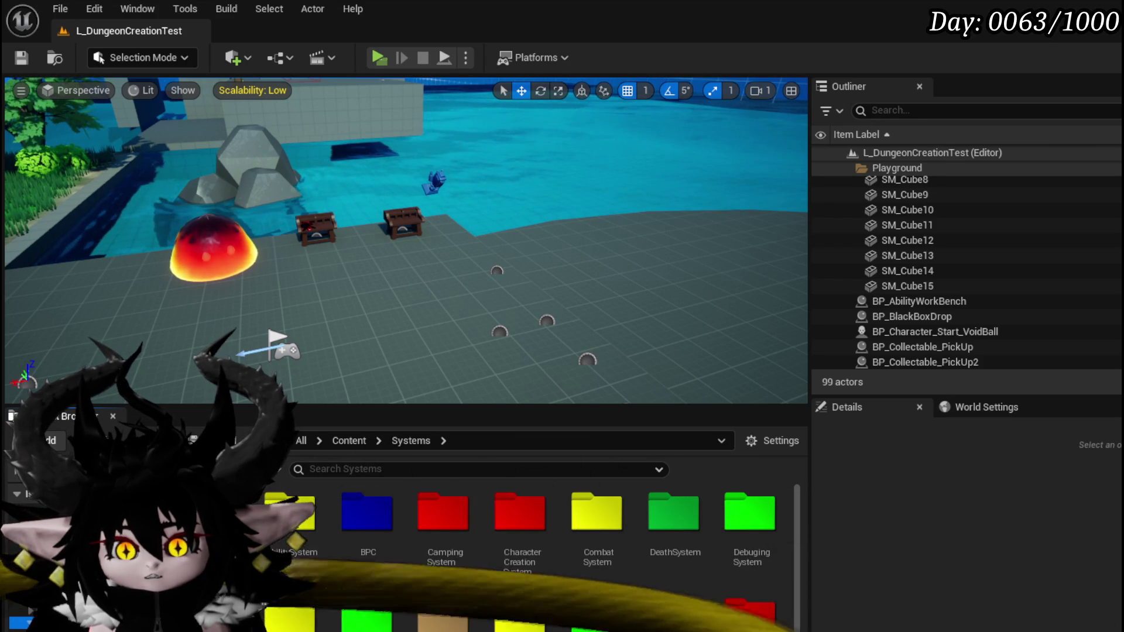
# Step: Inspect the AbilityWorkBenchUI widget's Designer layout, then return to the level editor
pyautogui.doubleClick(289, 512)
pyautogui.doubleClick(290, 512)
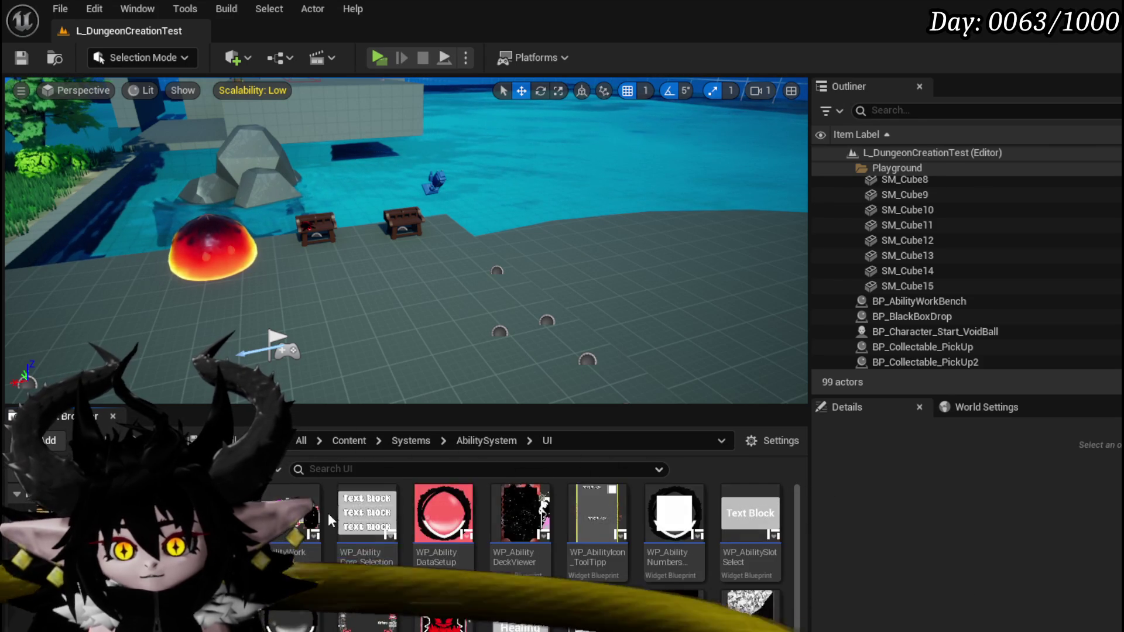
pyautogui.doubleClick(445, 515)
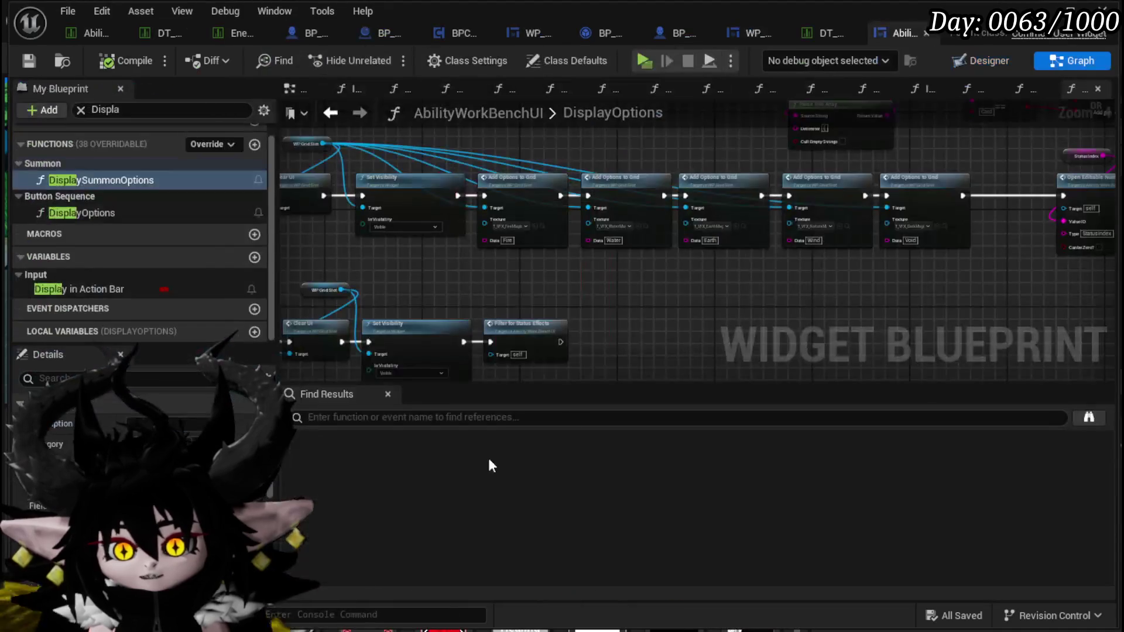
pyautogui.click(971, 55)
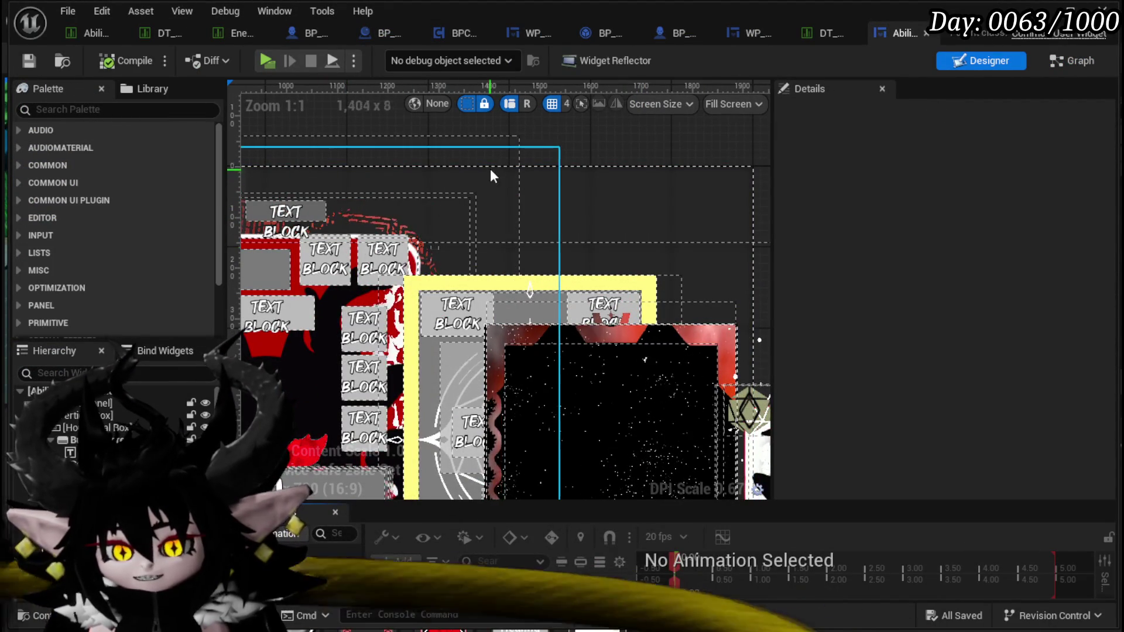
pyautogui.moveTo(419, 127); pyautogui.dragTo(597, 110)
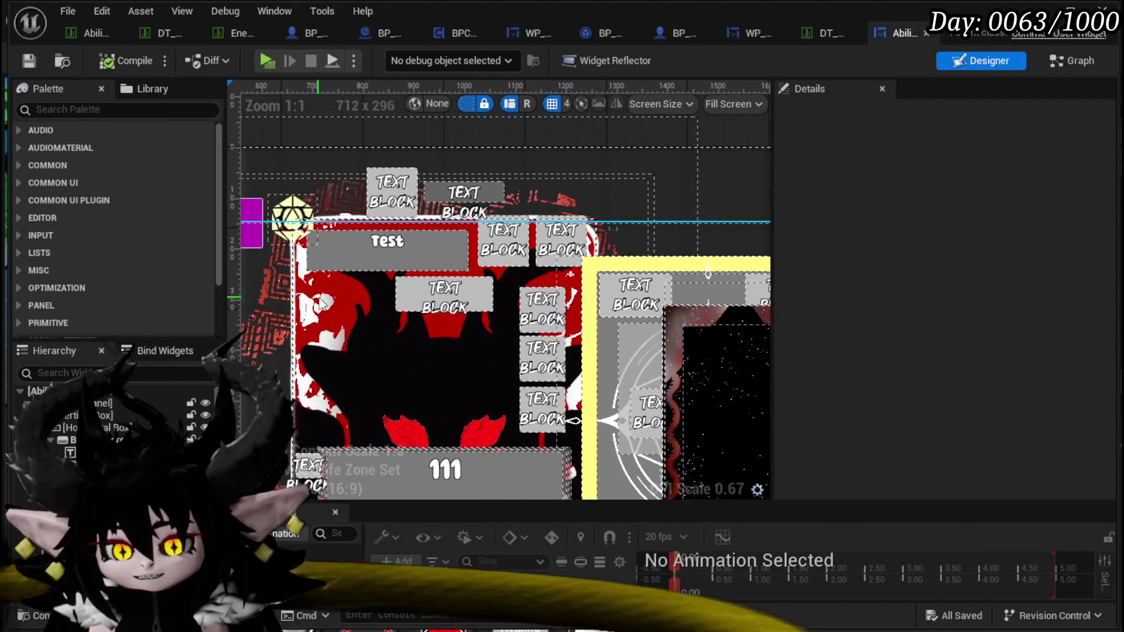
pyautogui.hotkey('alt', 'Tab')
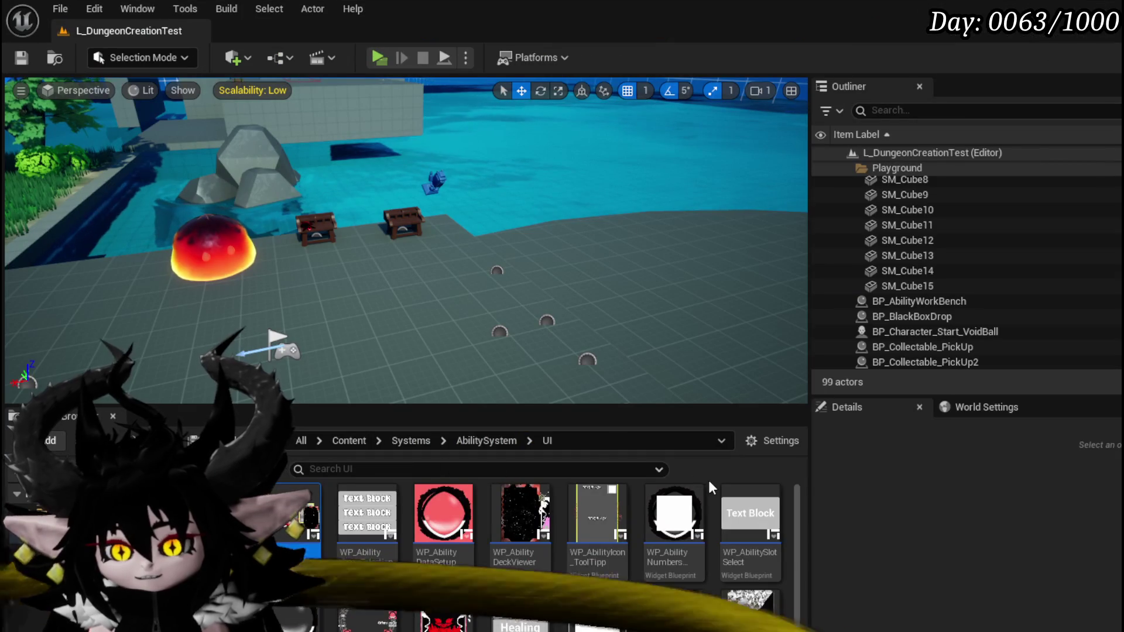
pyautogui.scroll(-2, 710, 488)
# Step: In WP_CardCreation, give MW_Button_AP the action-points texture and MW_Button_MP Ability_tex_ManaPoints
pyautogui.doubleClick(287, 626)
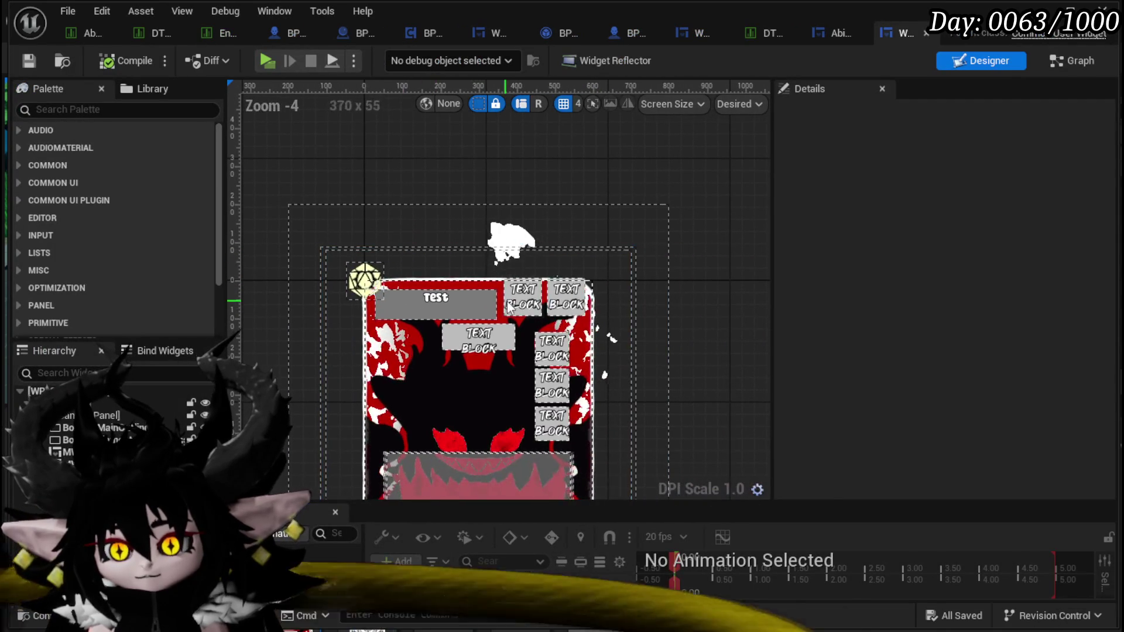
pyautogui.click(522, 297)
pyautogui.scroll(-5, 817, 285)
pyautogui.scroll(-15, 817, 286)
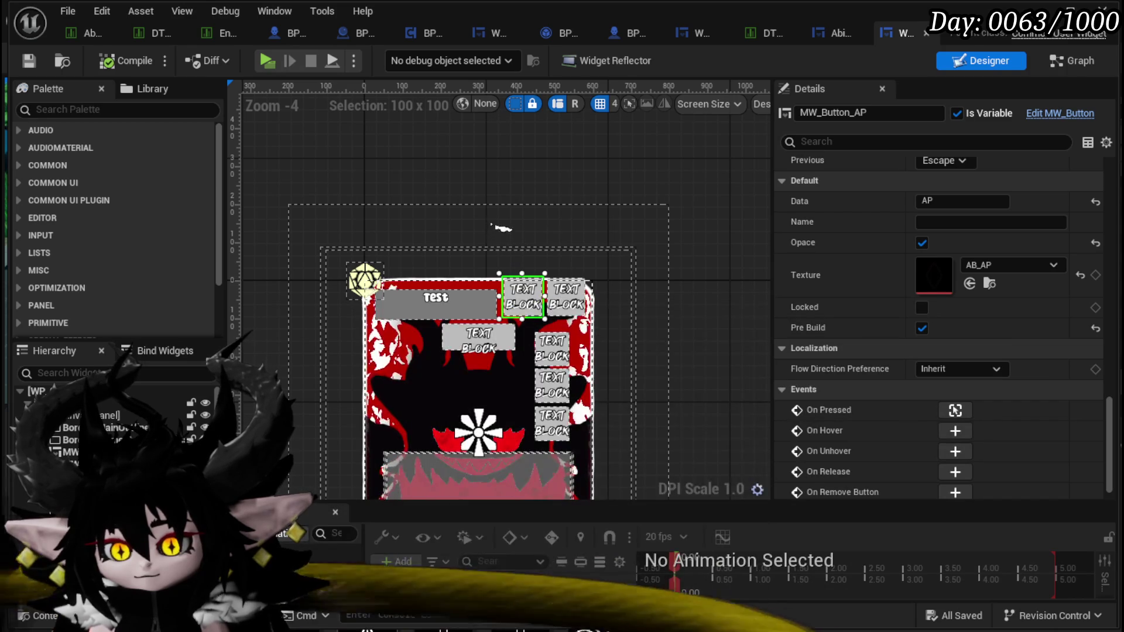
pyautogui.moveTo(533, 289)
pyautogui.mouseDown()
pyautogui.moveTo(933, 376)
pyautogui.moveTo(934, 275)
pyautogui.mouseUp()
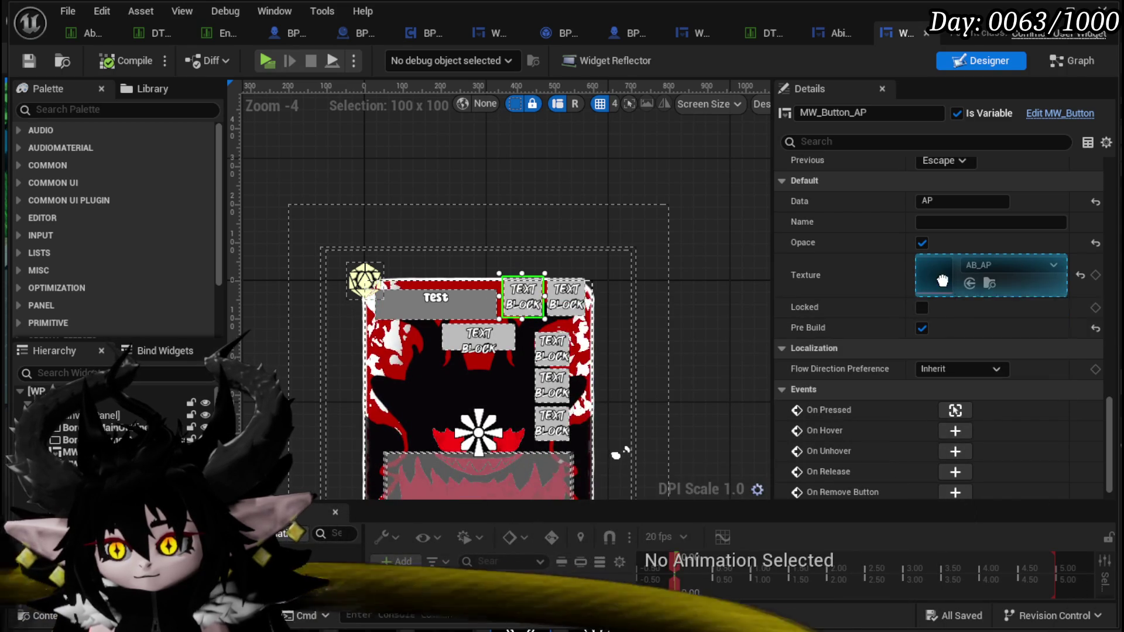
pyautogui.click(566, 299)
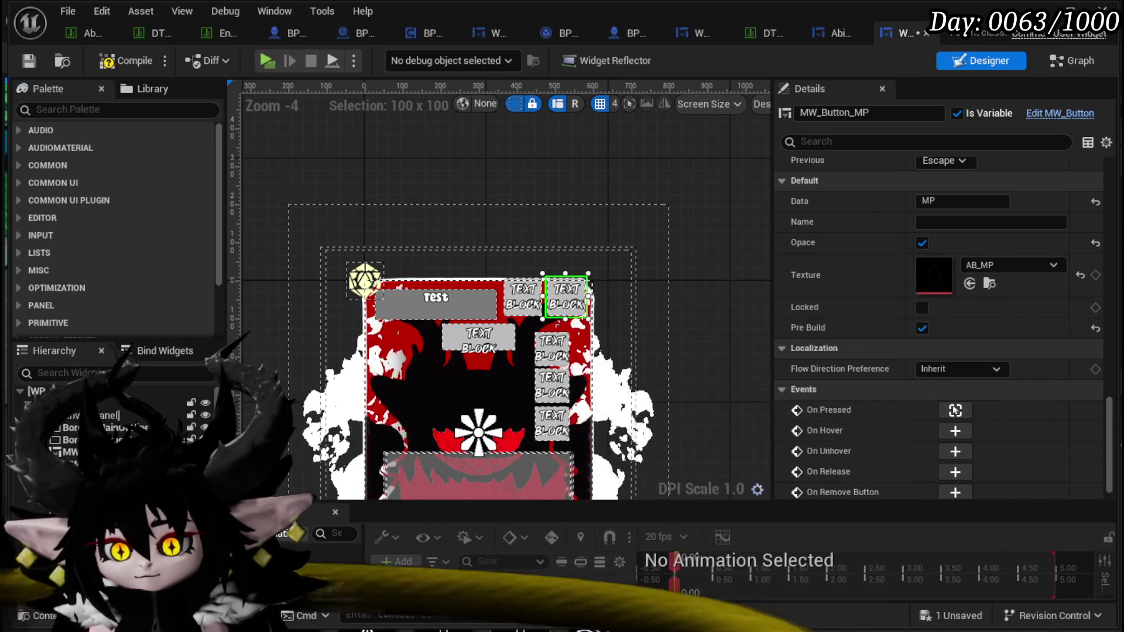
pyautogui.moveTo(1121, 257)
pyautogui.mouseDown()
pyautogui.moveTo(976, 247)
pyautogui.moveTo(976, 263)
pyautogui.mouseUp()
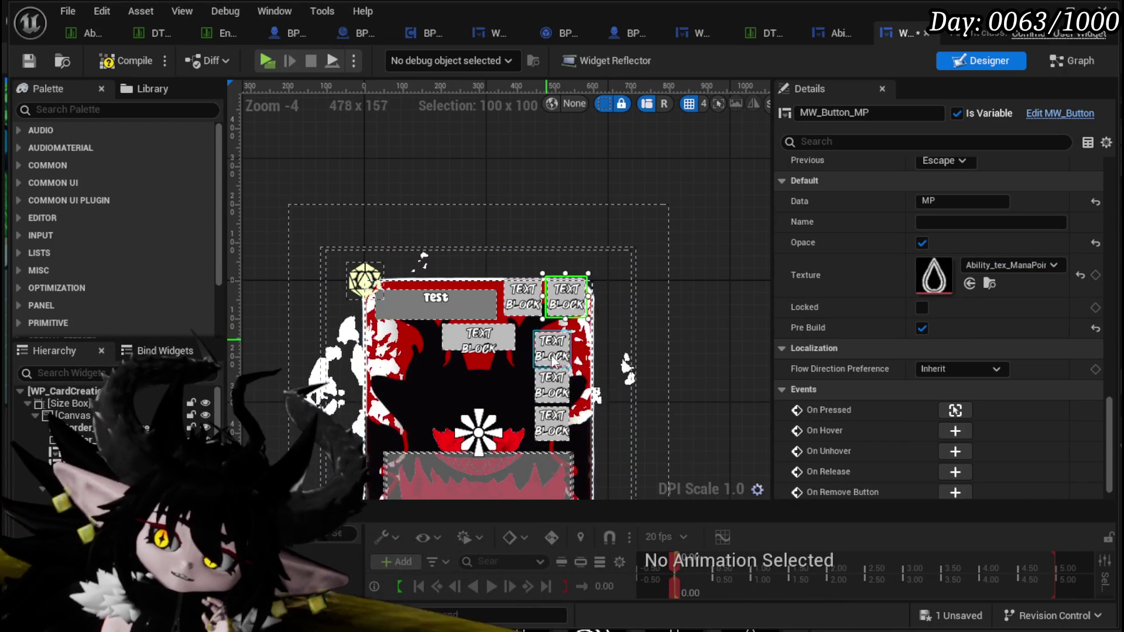
pyautogui.scroll(-1, 544, 403)
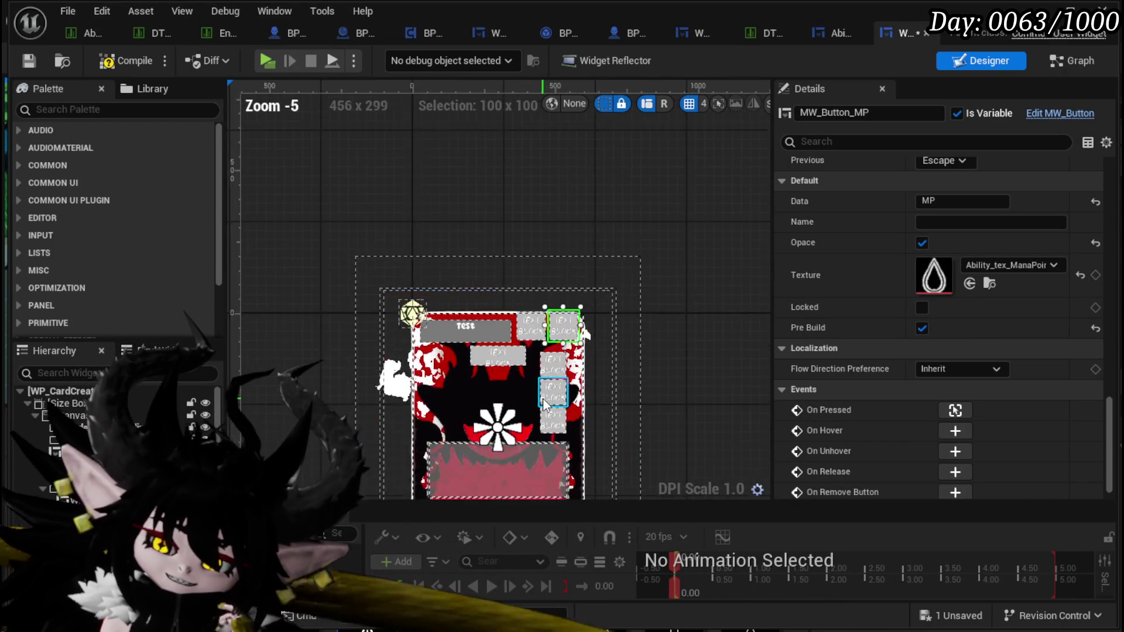
pyautogui.scroll(-1, 619, 427)
pyautogui.moveTo(620, 427); pyautogui.dragTo(598, 390)
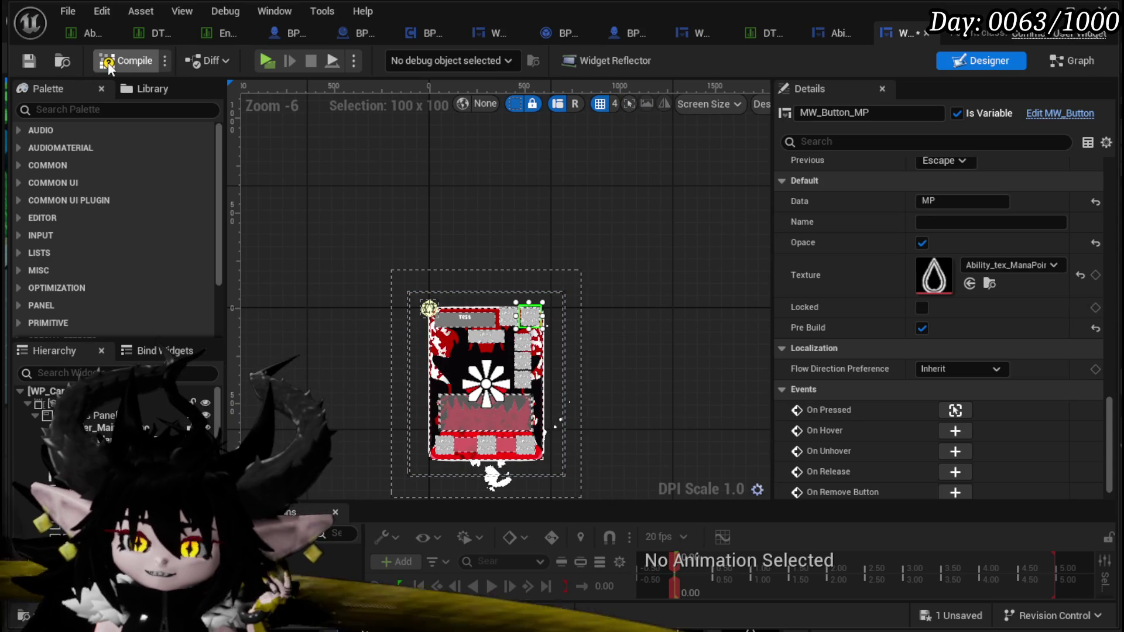
# Step: Open the SetTargeting function graph and locate its Set Texture nodes
pyautogui.click(1072, 63)
pyautogui.scroll(3, 77, 233)
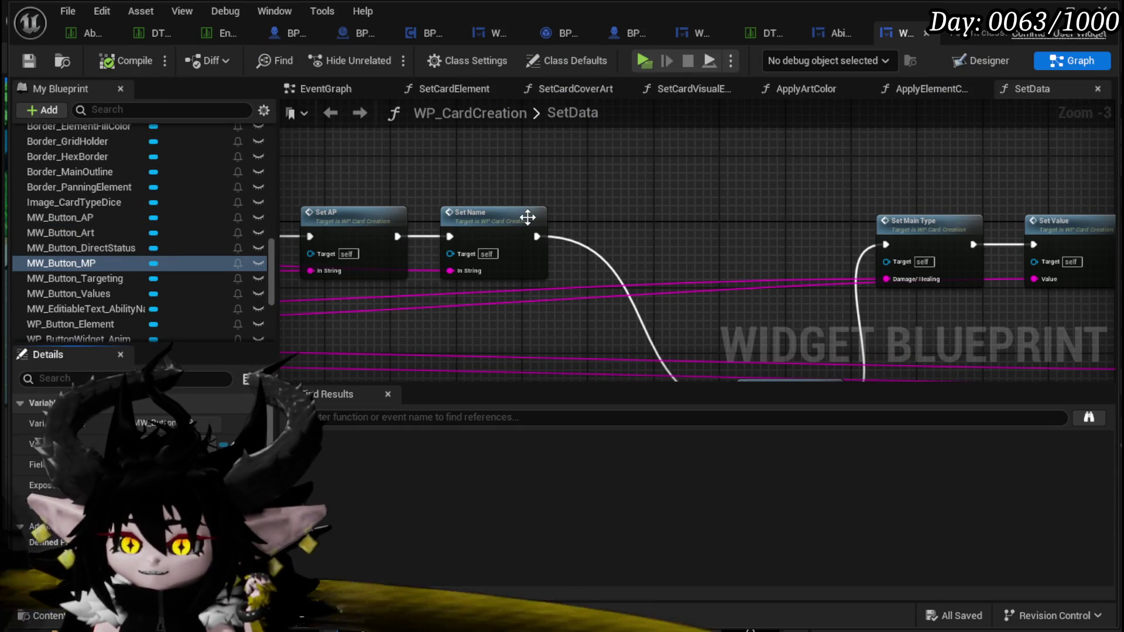
pyautogui.moveTo(779, 192)
pyautogui.mouseDown()
pyautogui.moveTo(442, 157)
pyautogui.moveTo(275, 161)
pyautogui.moveTo(466, 137)
pyautogui.moveTo(802, 130)
pyautogui.mouseUp()
pyautogui.doubleClick(708, 281)
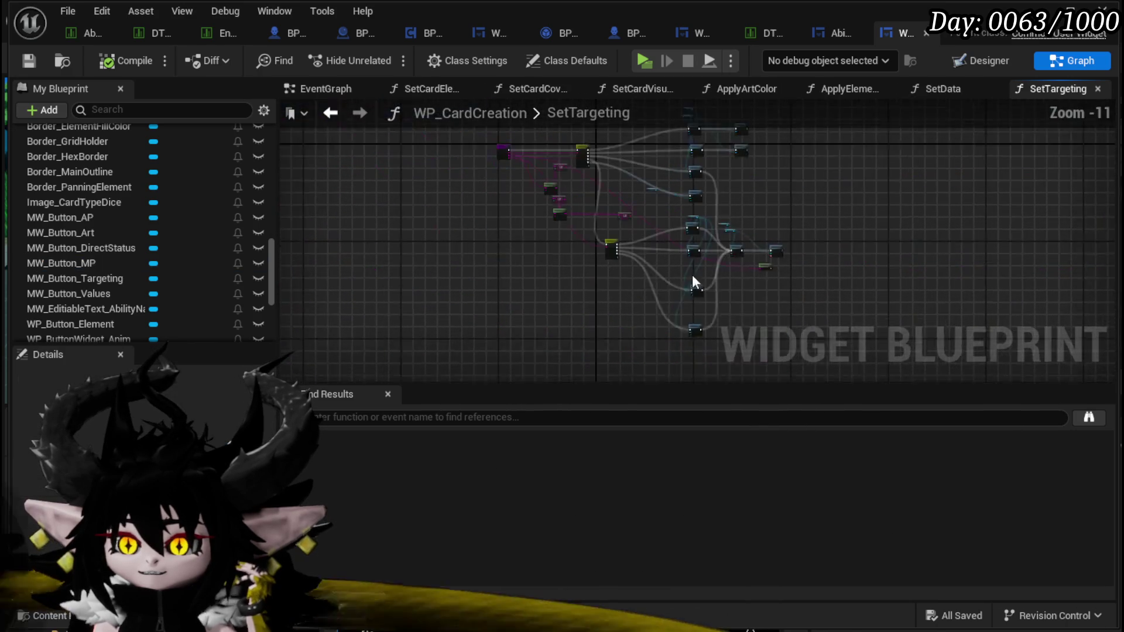
pyautogui.scroll(9, 525, 266)
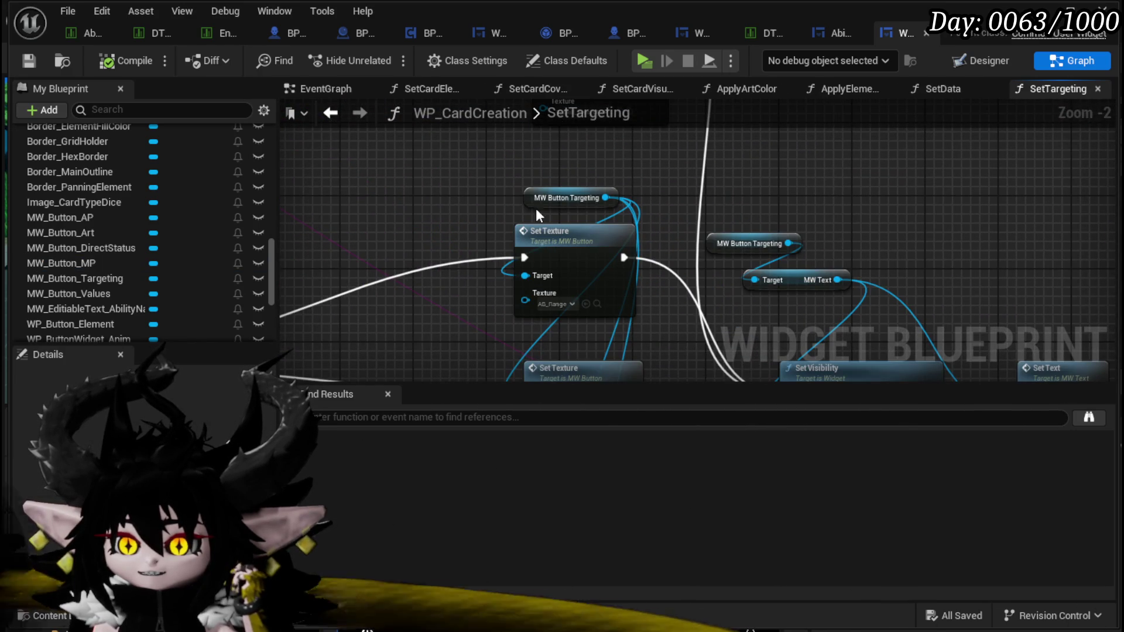
pyautogui.scroll(-1, 476, 191)
pyautogui.moveTo(476, 191)
pyautogui.mouseDown()
pyautogui.moveTo(495, 262)
pyautogui.moveTo(473, 235)
pyautogui.mouseUp()
pyautogui.scroll(-1, 495, 262)
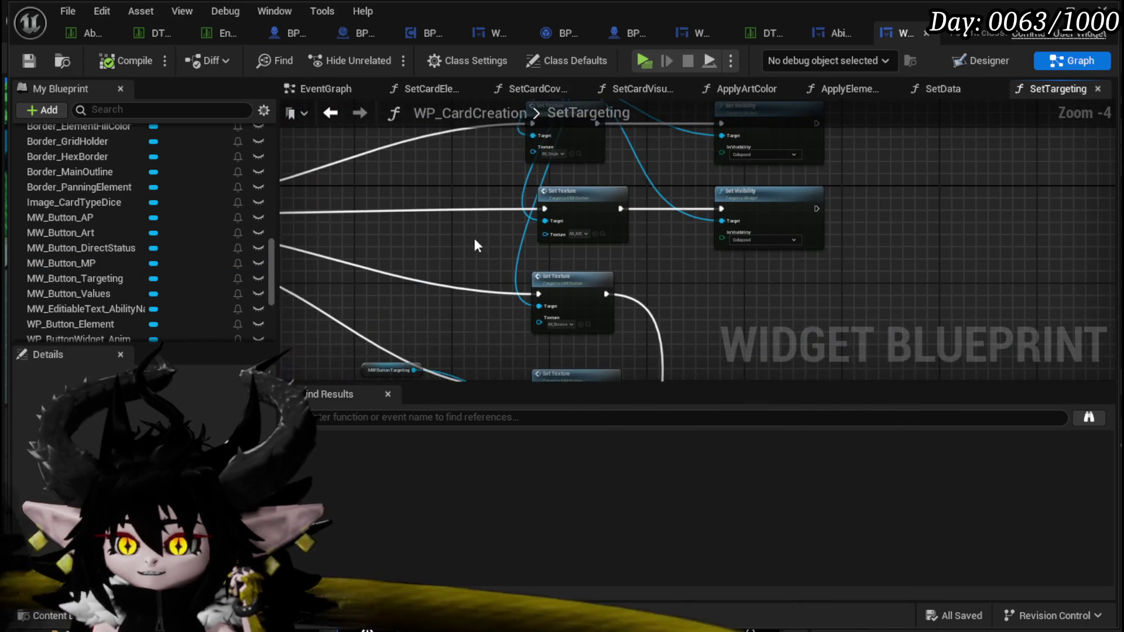
pyautogui.scroll(4, 478, 275)
pyautogui.moveTo(479, 276); pyautogui.dragTo(435, 370)
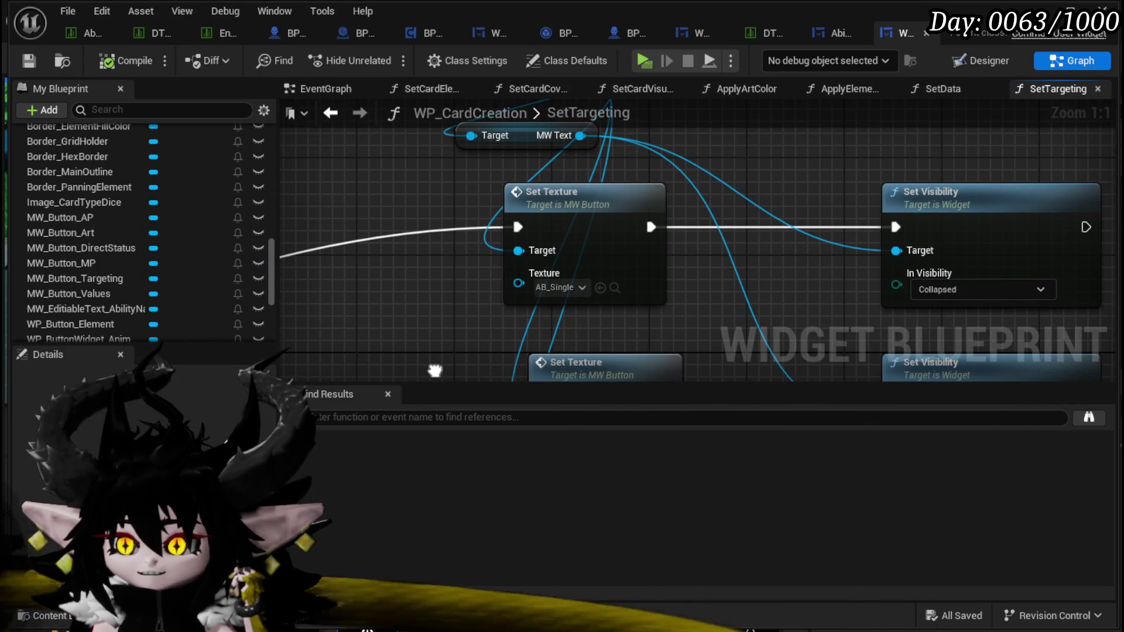
pyautogui.scroll(-2, 436, 368)
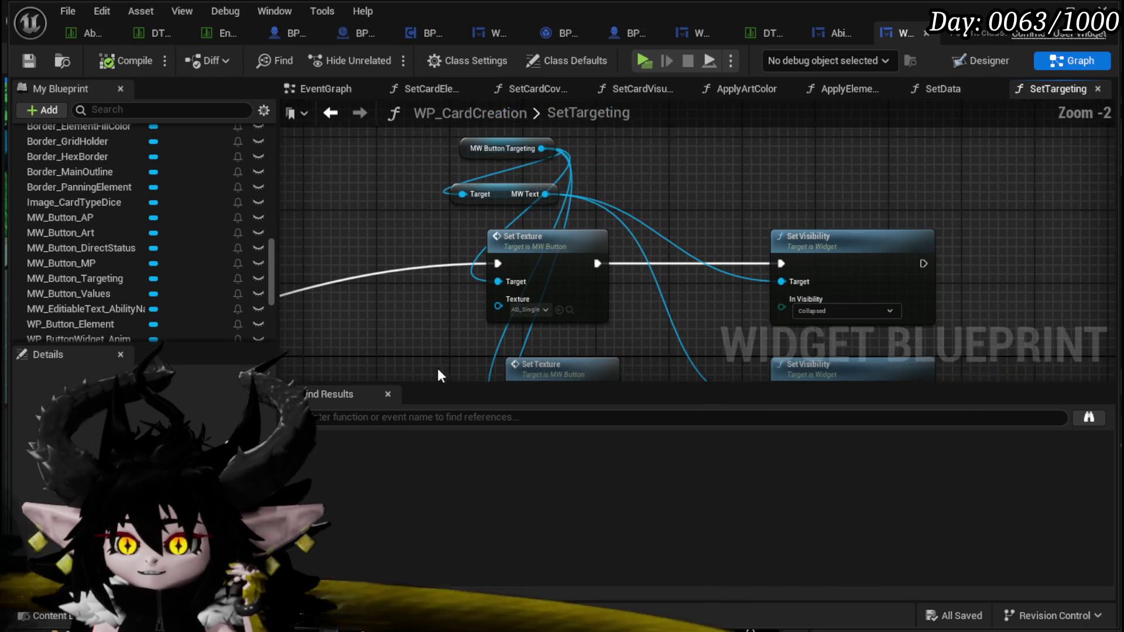
pyautogui.moveTo(437, 367)
pyautogui.mouseDown()
pyautogui.moveTo(634, 283)
pyautogui.moveTo(557, 280)
pyautogui.moveTo(857, 215)
pyautogui.moveTo(1082, 211)
pyautogui.moveTo(830, 156)
pyautogui.moveTo(636, 265)
pyautogui.moveTo(502, 243)
pyautogui.moveTo(911, 230)
pyautogui.moveTo(900, 230)
pyautogui.mouseUp()
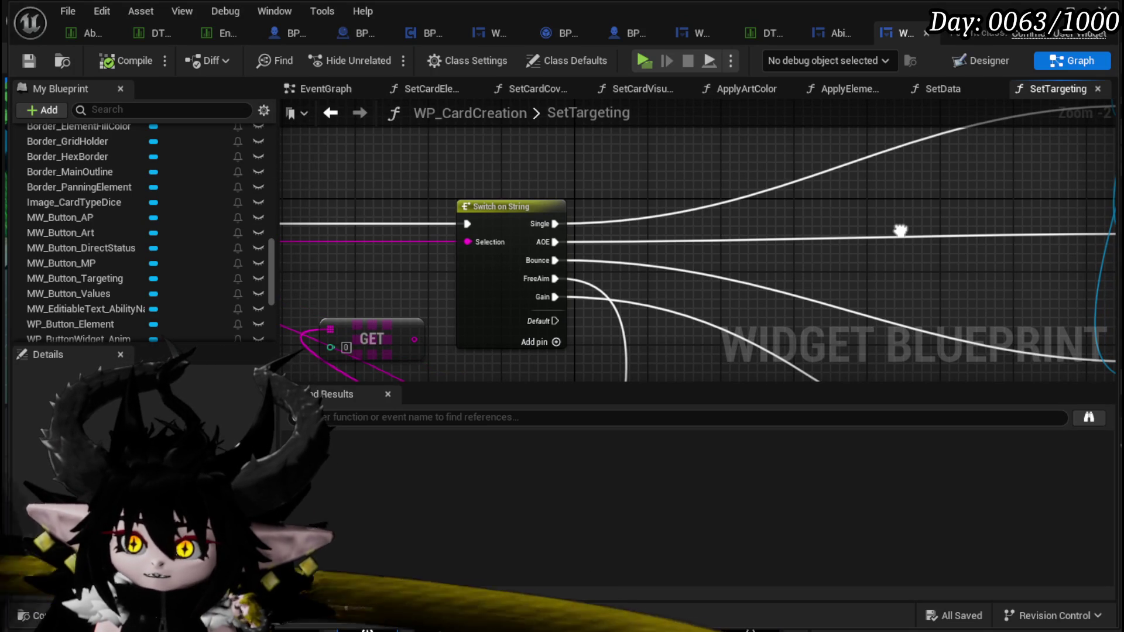
pyautogui.moveTo(827, 231)
pyautogui.mouseDown()
pyautogui.moveTo(431, 241)
pyautogui.moveTo(341, 254)
pyautogui.moveTo(319, 303)
pyautogui.mouseUp()
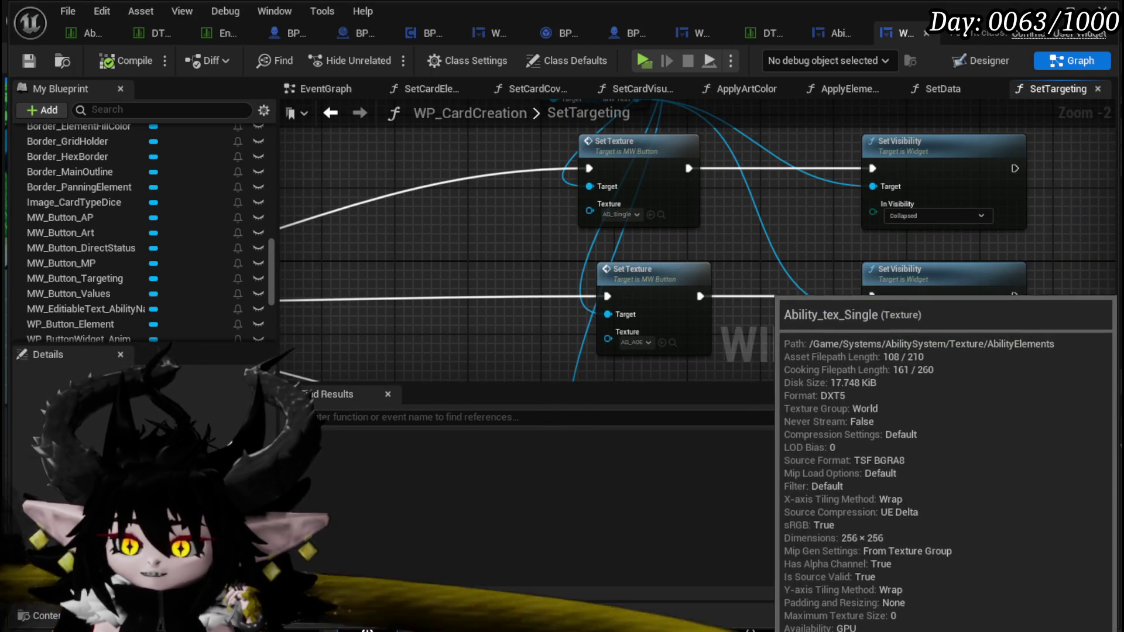
# Step: Assign Ability_tex_Single, Ability_tex_AOE and Ability_tex_Bounce to their targeting Set Texture nodes
pyautogui.moveTo(1118, 281)
pyautogui.mouseDown()
pyautogui.moveTo(772, 293)
pyautogui.moveTo(617, 203)
pyautogui.mouseUp()
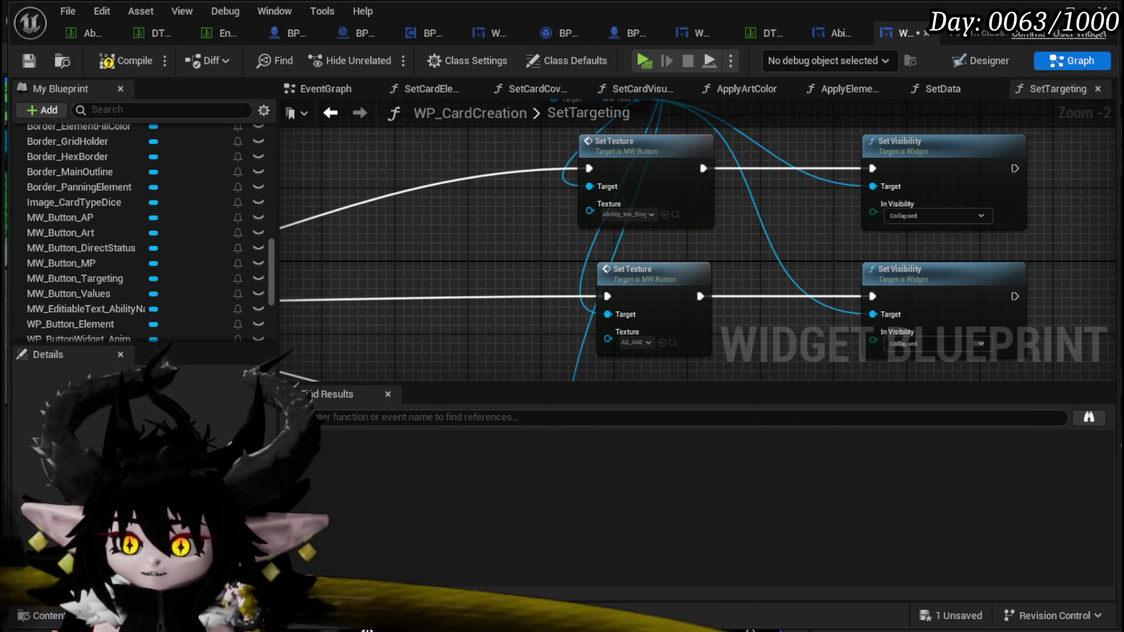
pyautogui.moveTo(585, 328); pyautogui.dragTo(533, 194)
pyautogui.moveTo(456, 326)
pyautogui.mouseDown()
pyautogui.moveTo(488, 261)
pyautogui.moveTo(494, 289)
pyautogui.mouseUp()
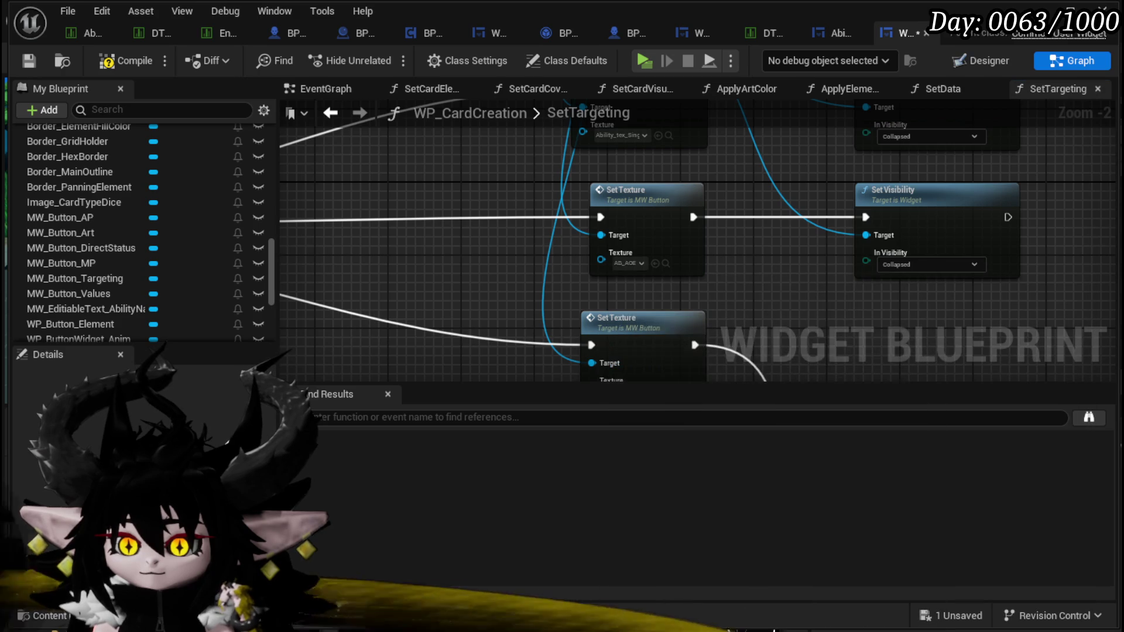
pyautogui.moveTo(632, 268); pyautogui.dragTo(625, 259)
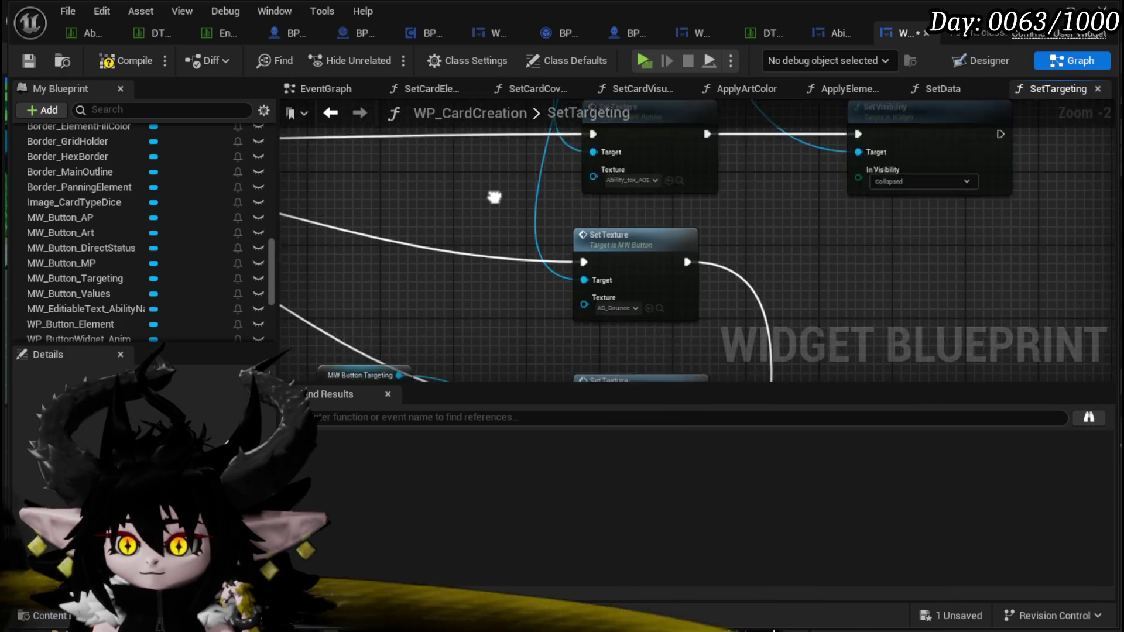
pyautogui.moveTo(622, 581)
pyautogui.mouseDown()
pyautogui.moveTo(673, 292)
pyautogui.moveTo(609, 252)
pyautogui.mouseUp()
pyautogui.moveTo(511, 166)
pyautogui.mouseDown()
pyautogui.moveTo(481, 299)
pyautogui.moveTo(482, 233)
pyautogui.moveTo(557, 318)
pyautogui.mouseUp()
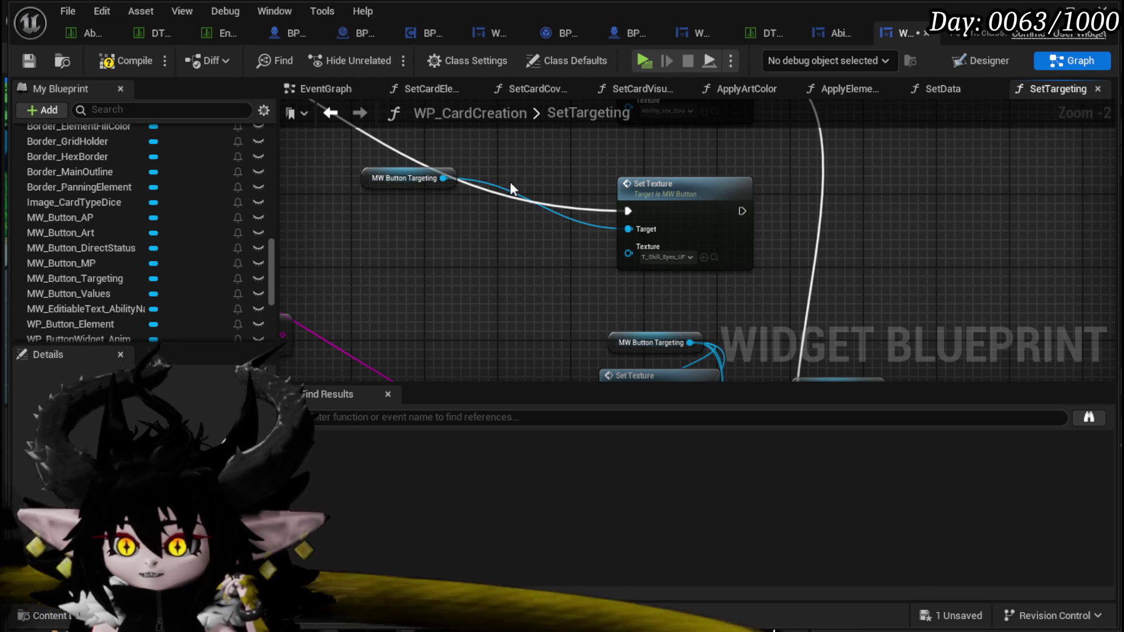
# Step: Assign the new Range and Melee ability textures to their Set Texture nodes
pyautogui.scroll(-2, 525, 267)
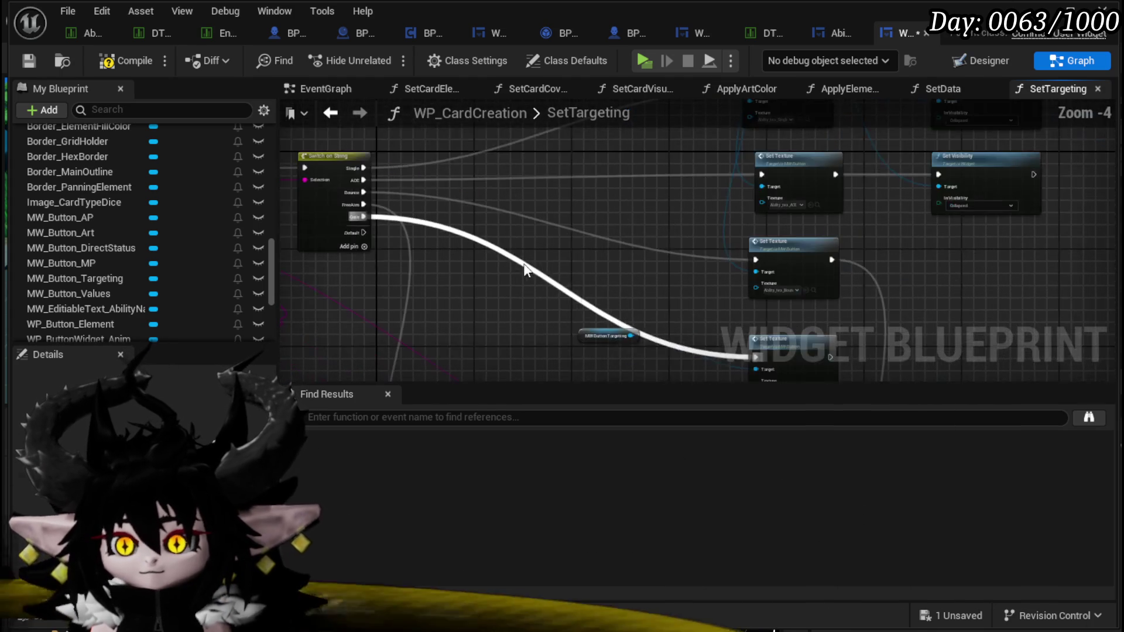
pyautogui.scroll(3, 417, 247)
pyautogui.moveTo(488, 290)
pyautogui.mouseDown()
pyautogui.moveTo(504, 305)
pyautogui.moveTo(494, 196)
pyautogui.moveTo(492, 209)
pyautogui.mouseUp()
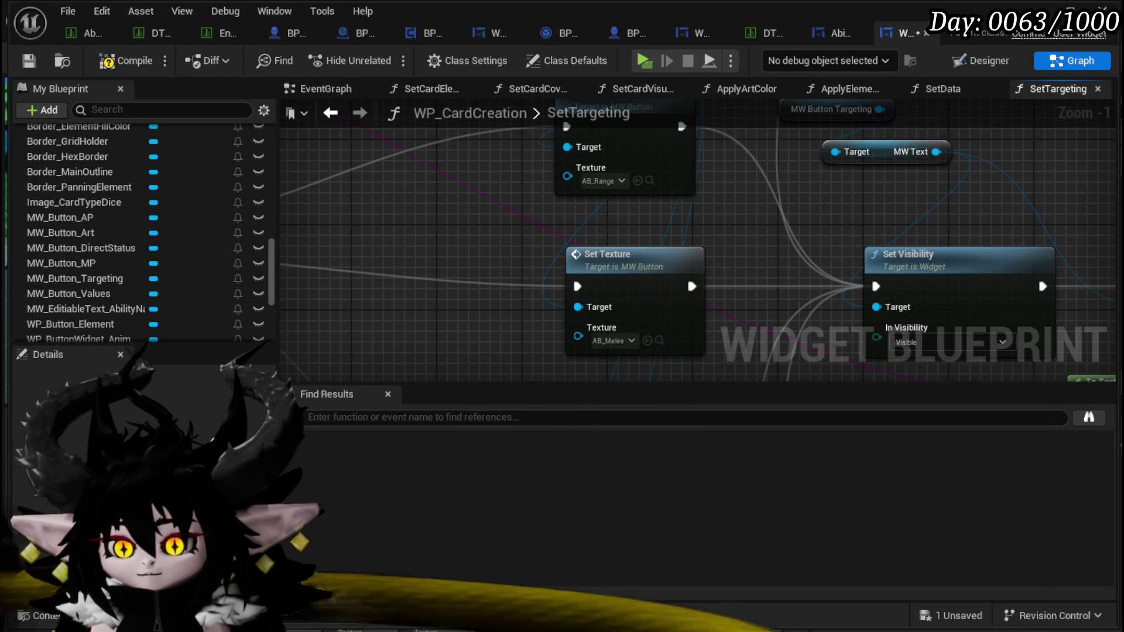
pyautogui.moveTo(604, 175); pyautogui.dragTo(604, 175)
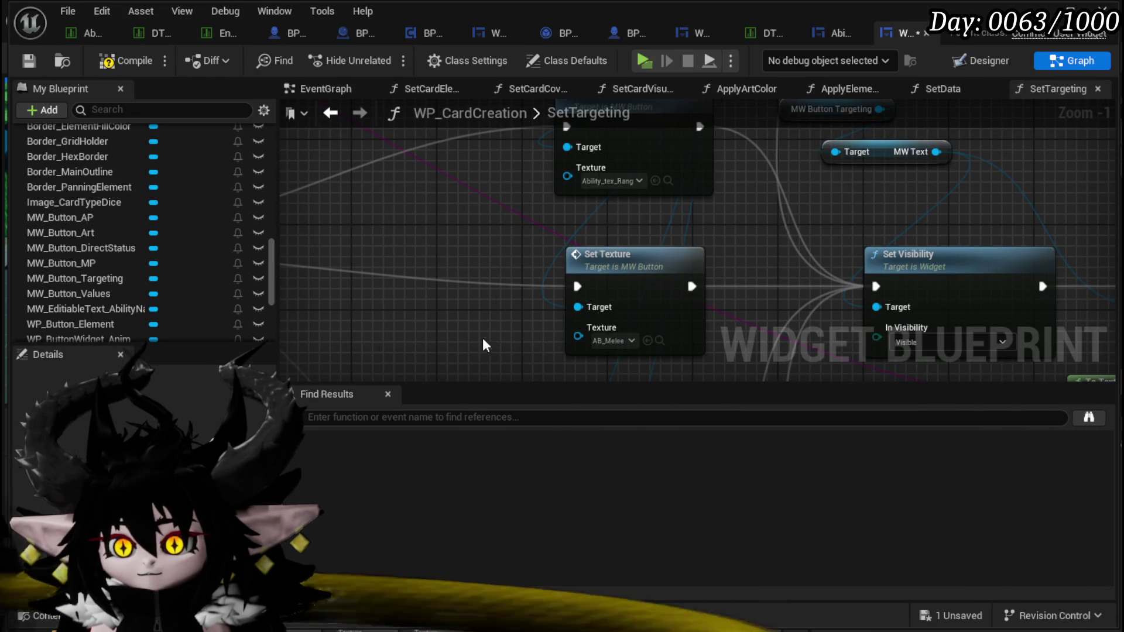
pyautogui.moveTo(482, 338)
pyautogui.mouseDown()
pyautogui.moveTo(471, 200)
pyautogui.moveTo(488, 233)
pyautogui.mouseUp()
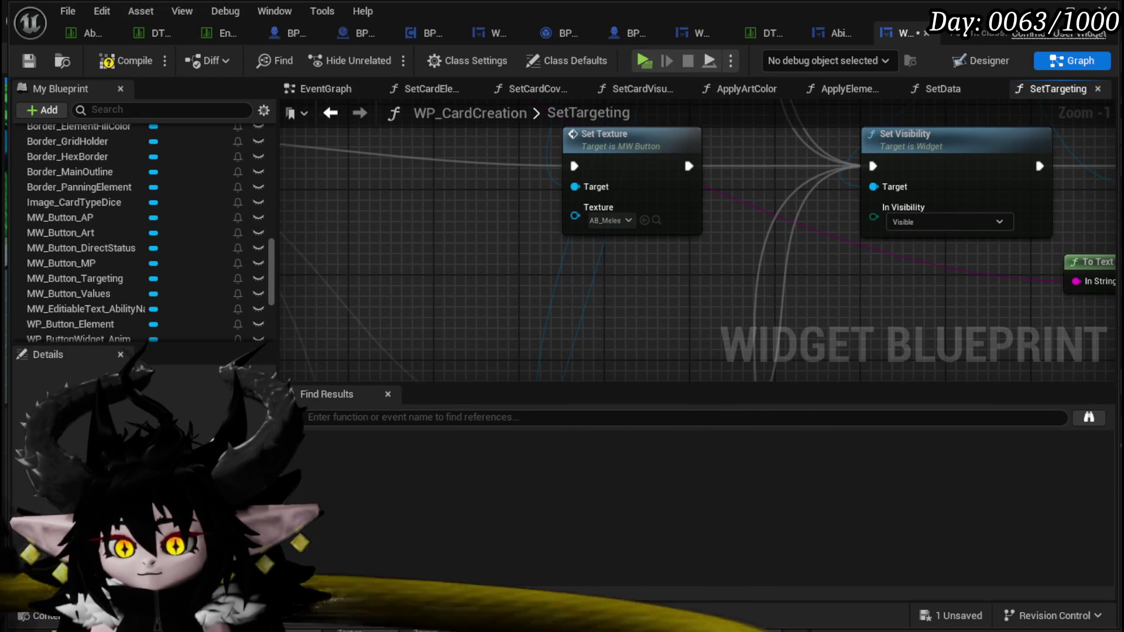
pyautogui.moveTo(585, 626)
pyautogui.mouseDown()
pyautogui.moveTo(544, 462)
pyautogui.moveTo(595, 209)
pyautogui.mouseUp()
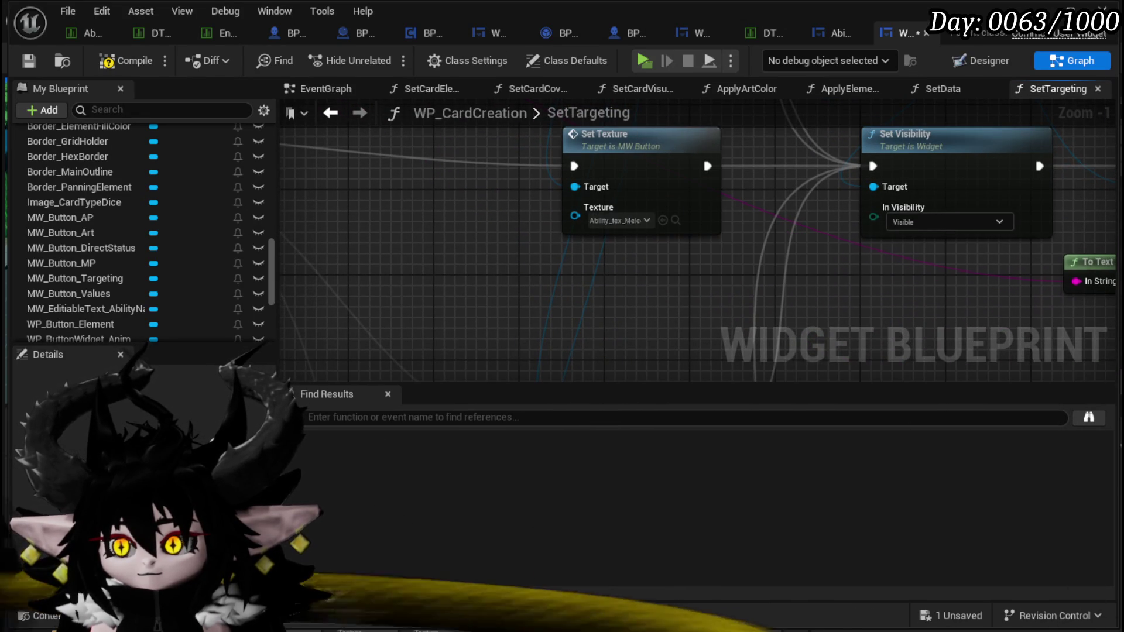
# Step: Assign the Movement and Summon textures to the remaining nodes and compile
pyautogui.moveTo(504, 148)
pyautogui.mouseDown()
pyautogui.moveTo(535, 259)
pyautogui.moveTo(520, 289)
pyautogui.moveTo(522, 329)
pyautogui.mouseUp()
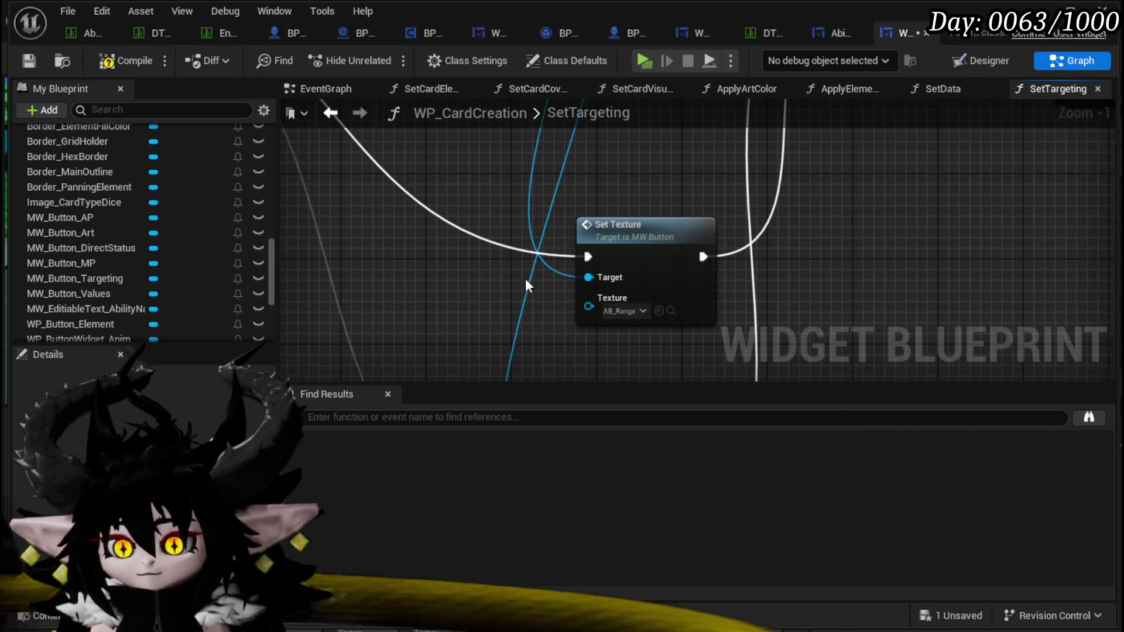
pyautogui.moveTo(663, 316); pyautogui.dragTo(663, 316)
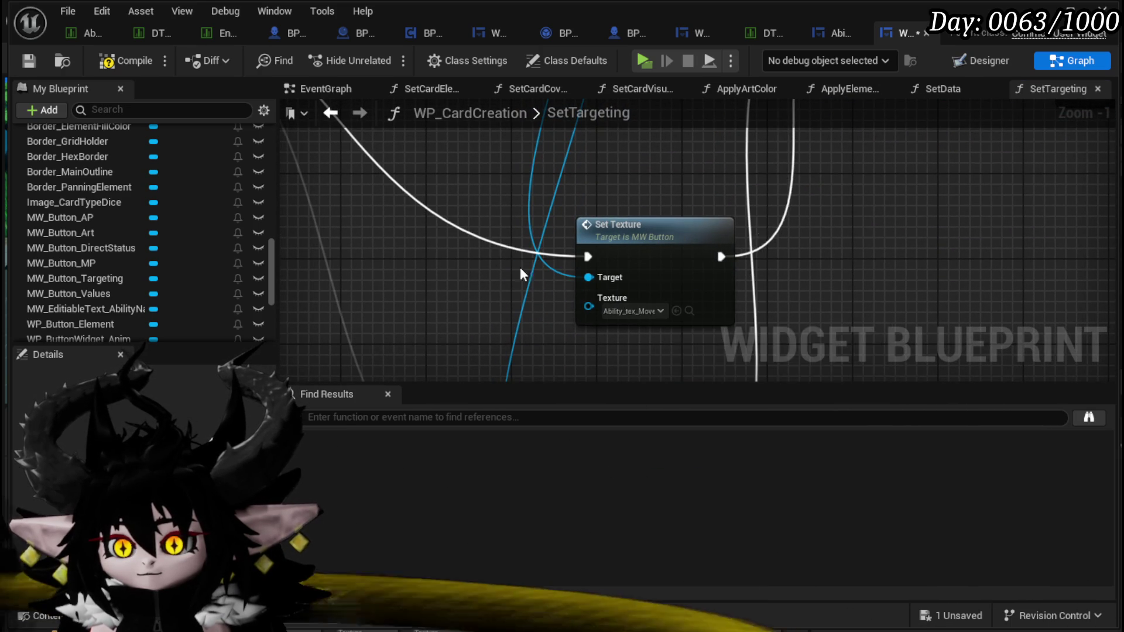
pyautogui.scroll(-2, 520, 267)
pyautogui.moveTo(374, 158); pyautogui.dragTo(444, 207)
pyautogui.scroll(2, 506, 252)
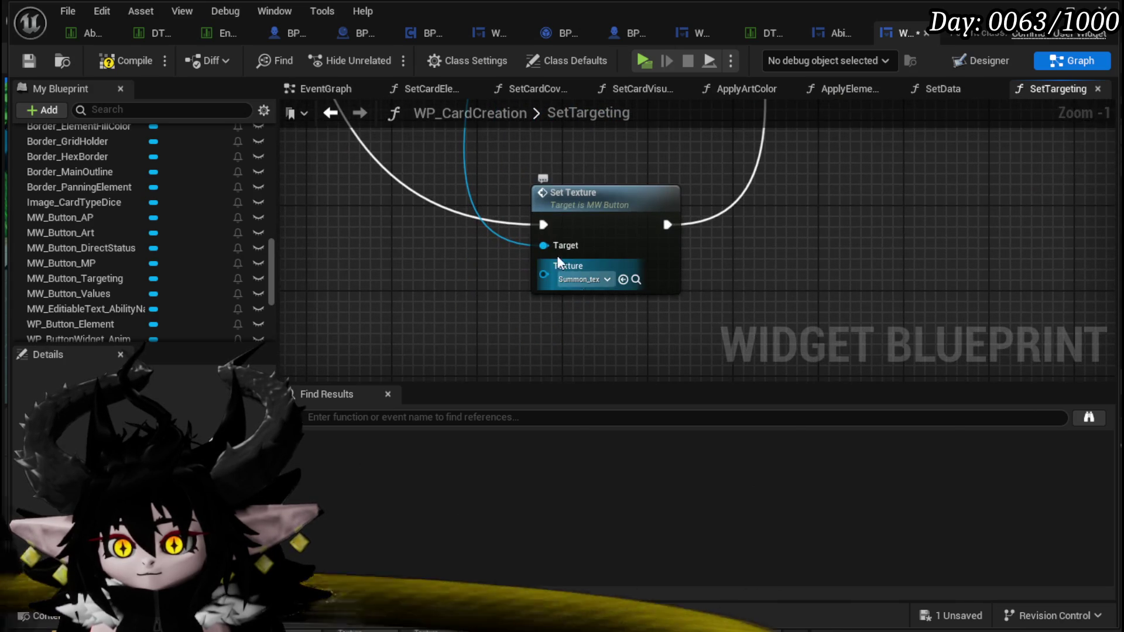
pyautogui.scroll(-3, 556, 255)
pyautogui.moveTo(597, 326)
pyautogui.mouseDown()
pyautogui.moveTo(579, 326)
pyautogui.moveTo(518, 159)
pyautogui.moveTo(496, 139)
pyautogui.mouseUp()
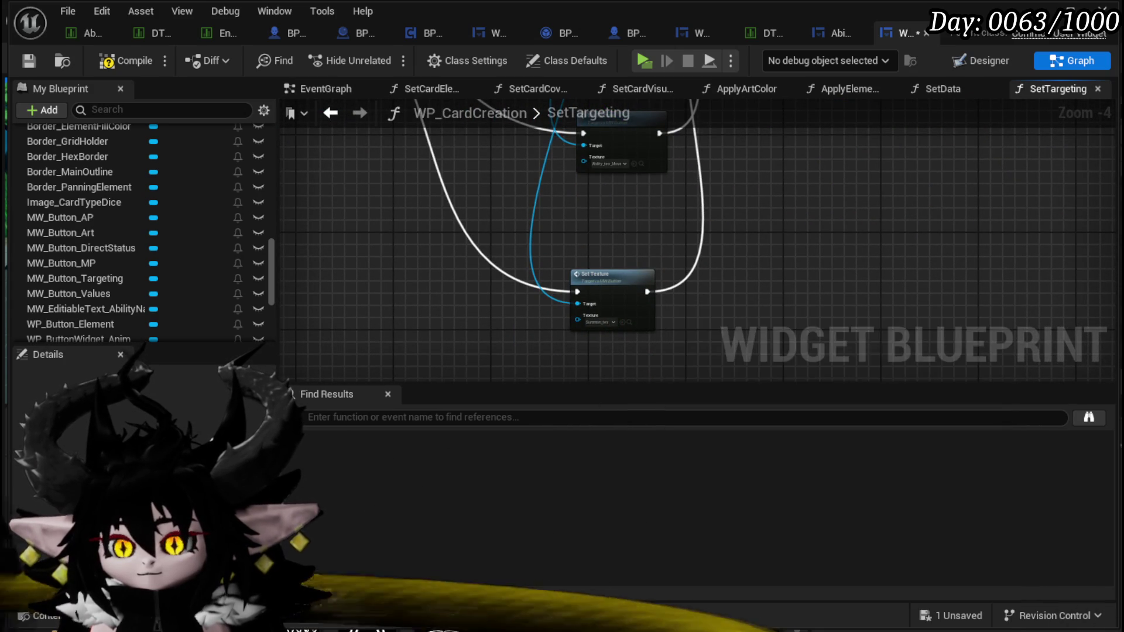
pyautogui.scroll(4, 552, 305)
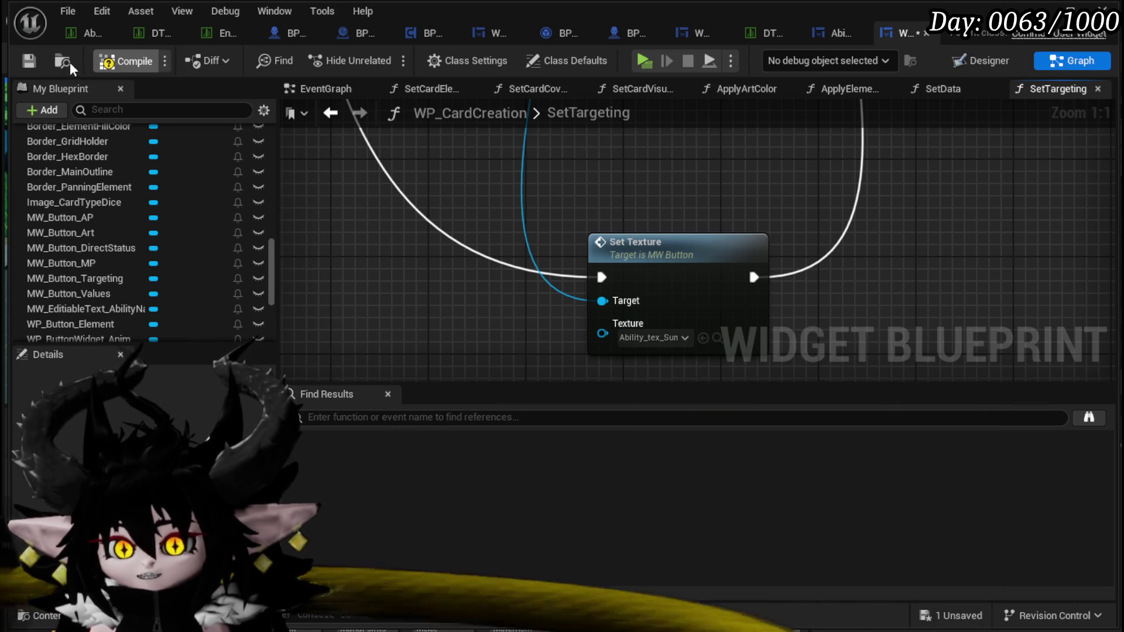
pyautogui.press('F7')
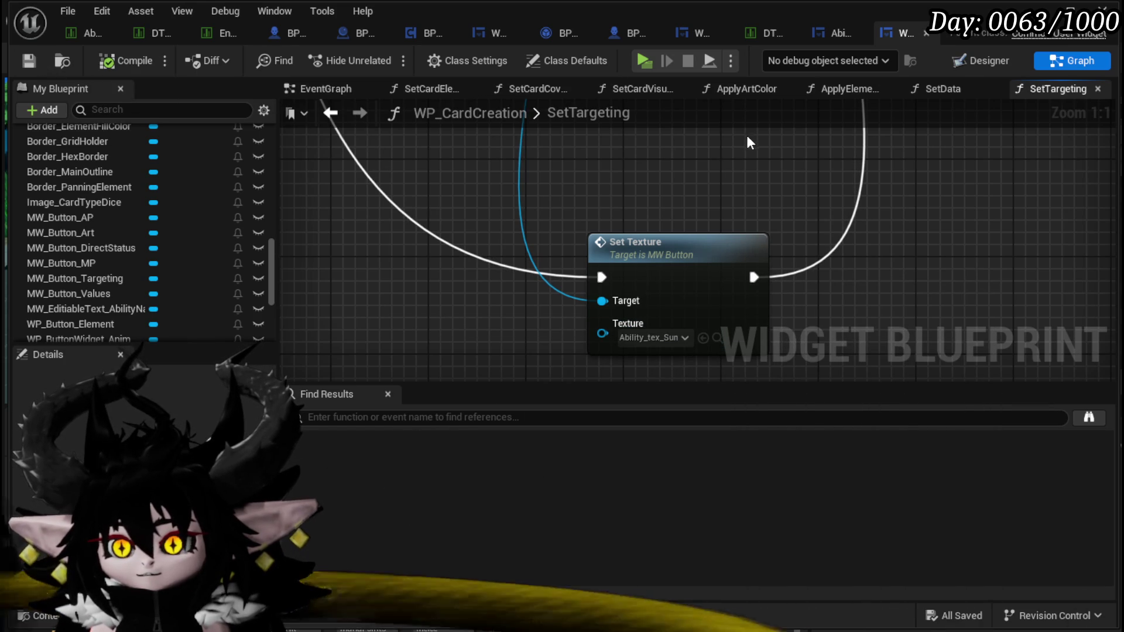
pyautogui.scroll(10, 107, 219)
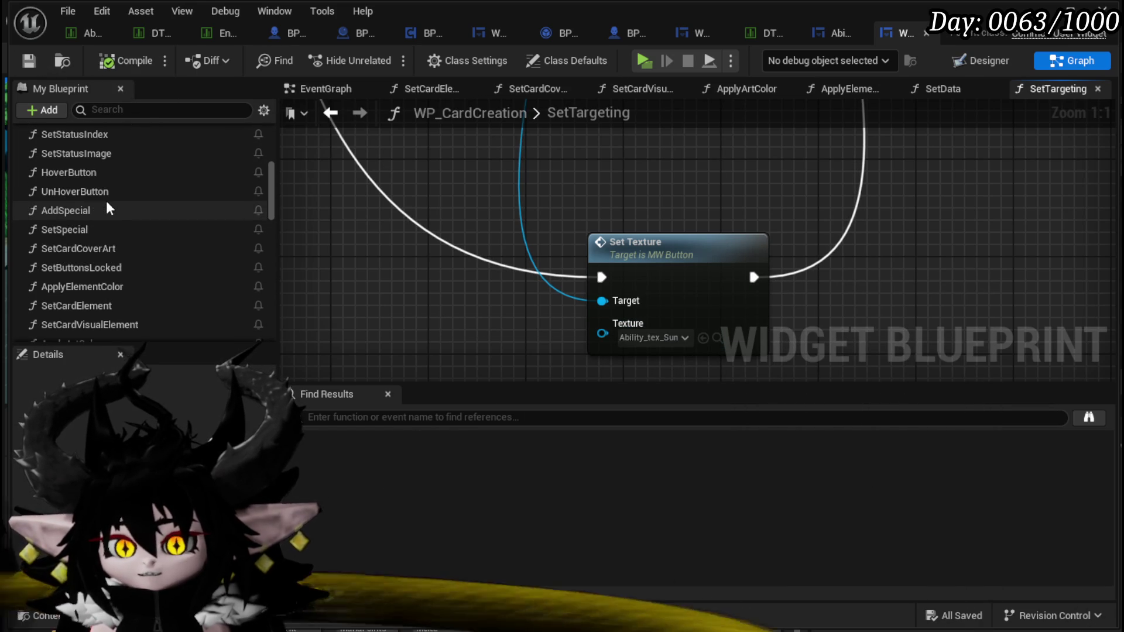
pyautogui.scroll(3, 106, 201)
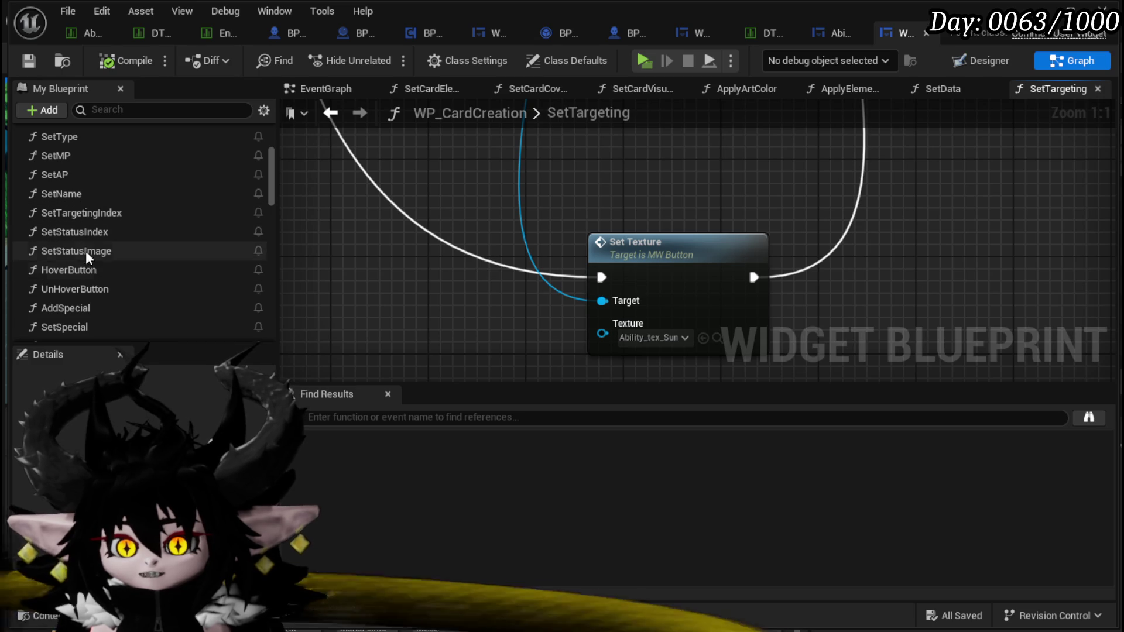
pyautogui.scroll(4, 85, 262)
pyautogui.scroll(-2, 86, 260)
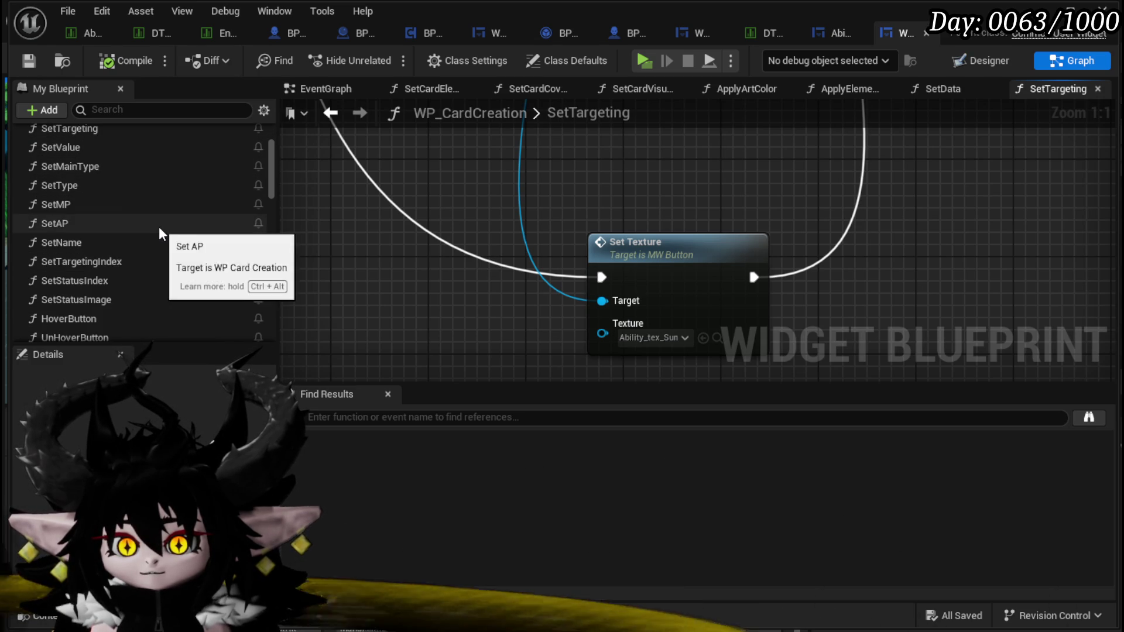
pyautogui.scroll(-3, 159, 226)
pyautogui.scroll(-1, 125, 269)
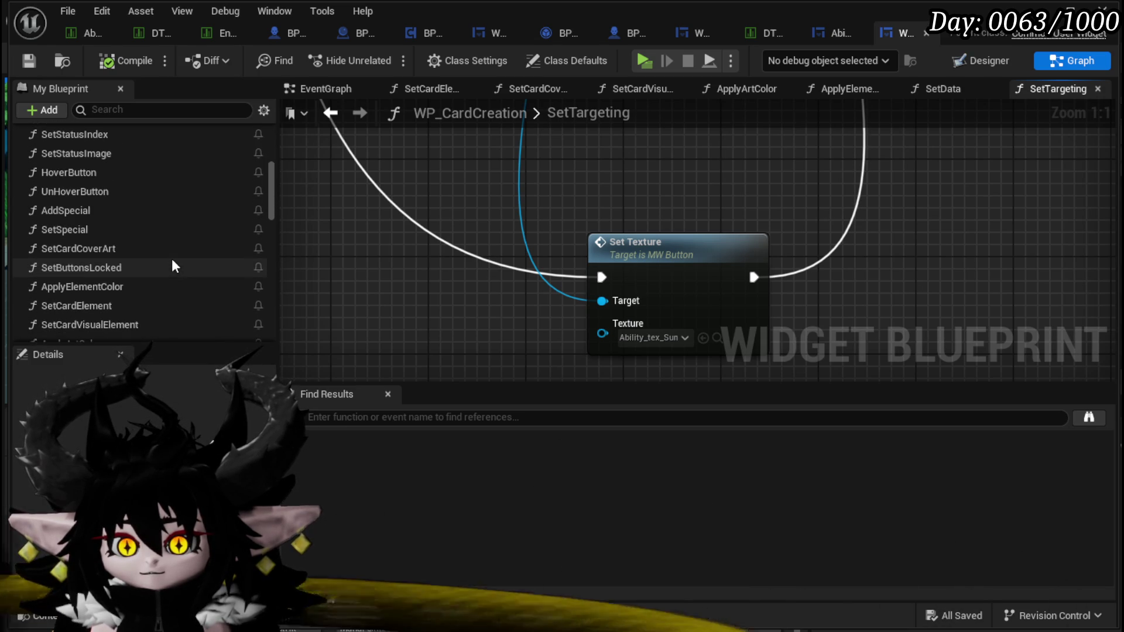
pyautogui.scroll(-1, 172, 262)
pyautogui.scroll(3, 172, 261)
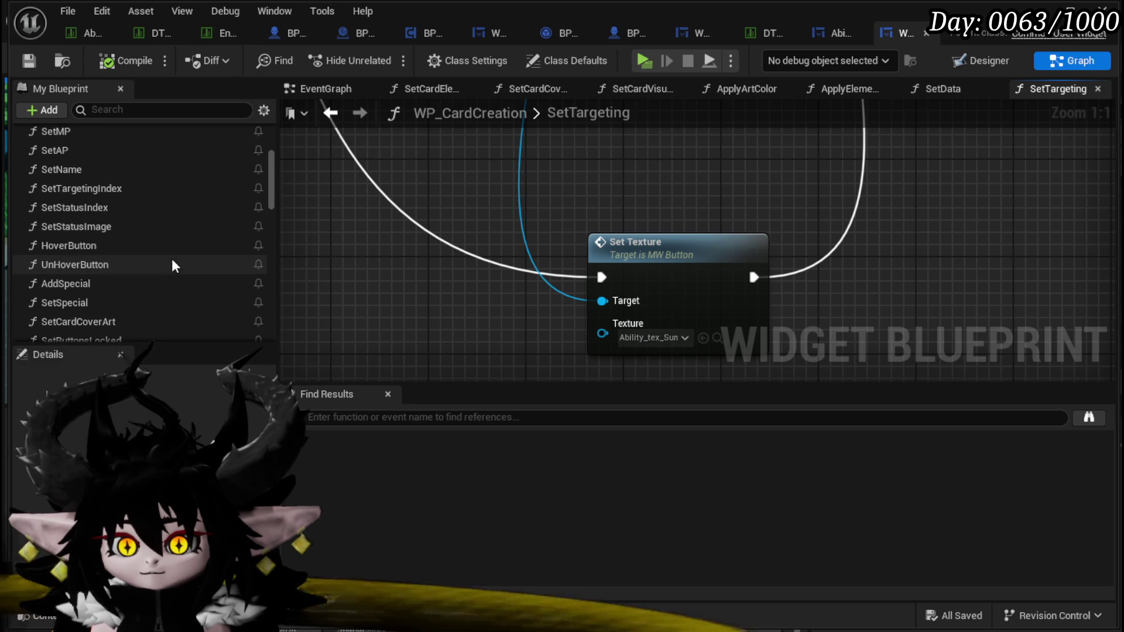
pyautogui.scroll(2, 172, 264)
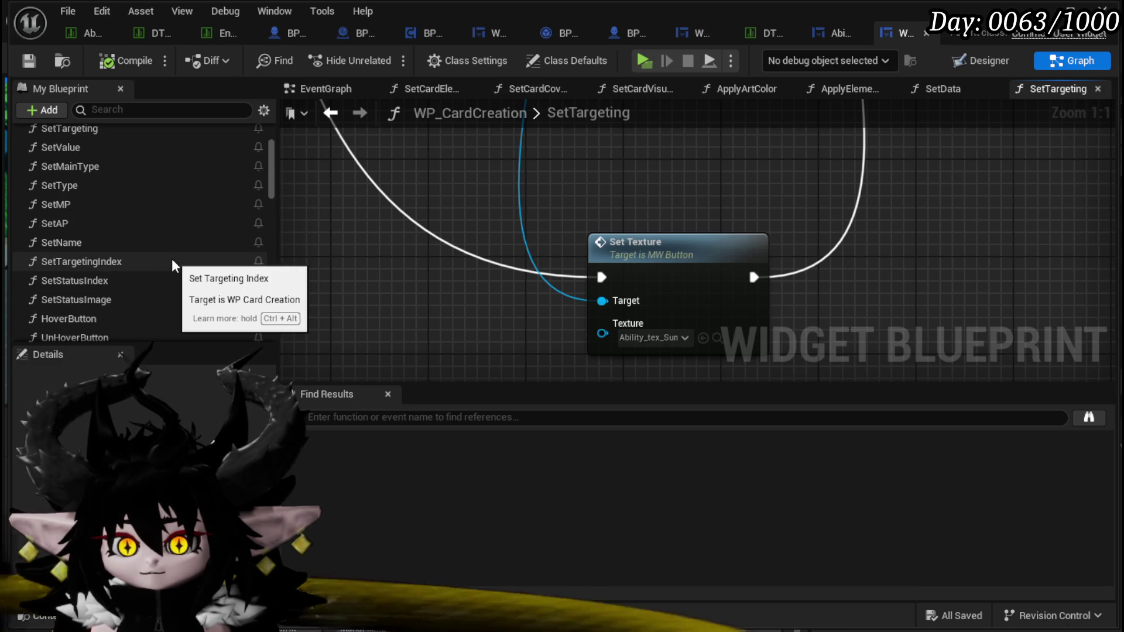
pyautogui.scroll(1, 124, 239)
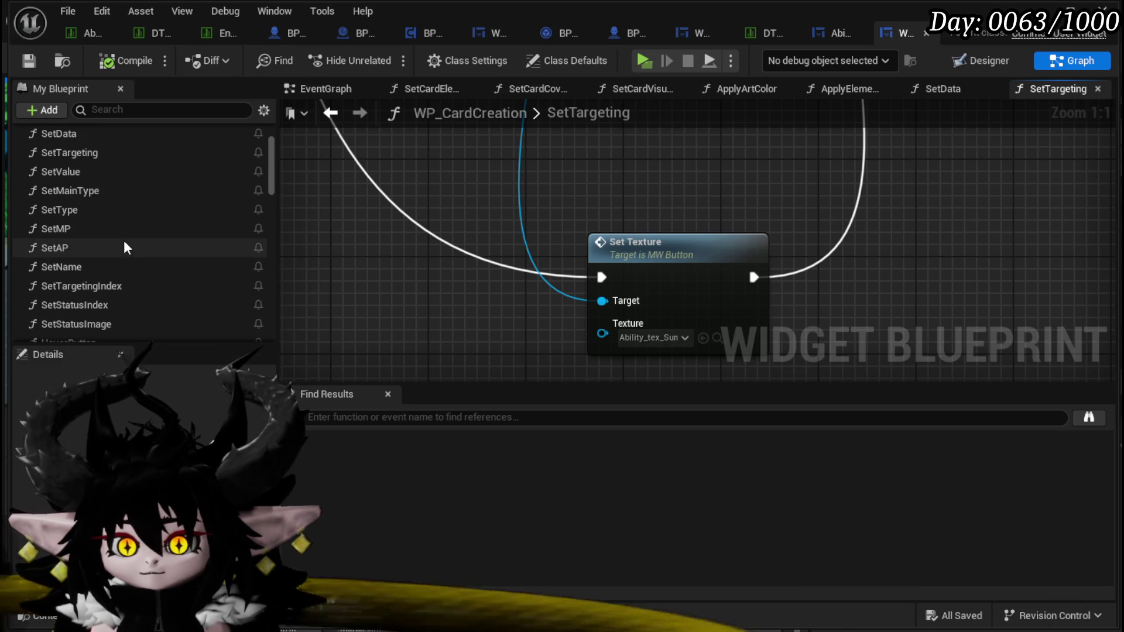
# Step: Open the SetType graph and assign the DirectHit texture to its Set Texture node
pyautogui.doubleClick(116, 211)
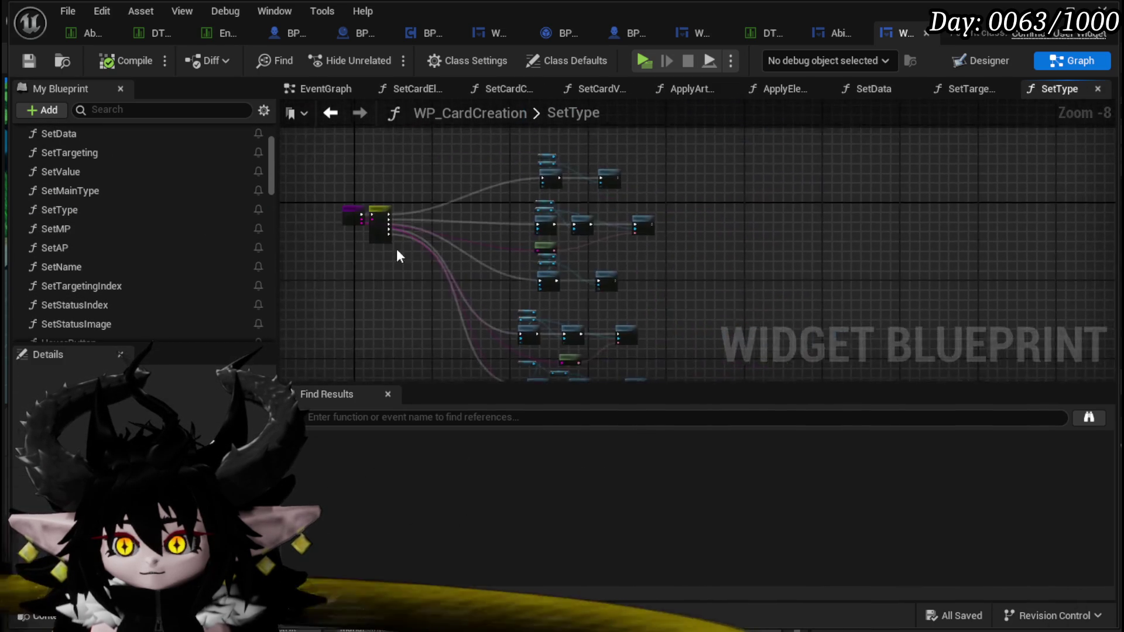
pyautogui.scroll(6, 415, 240)
pyautogui.moveTo(410, 221)
pyautogui.mouseDown()
pyautogui.moveTo(417, 267)
pyautogui.moveTo(588, 166)
pyautogui.moveTo(387, 246)
pyautogui.moveTo(405, 224)
pyautogui.mouseUp()
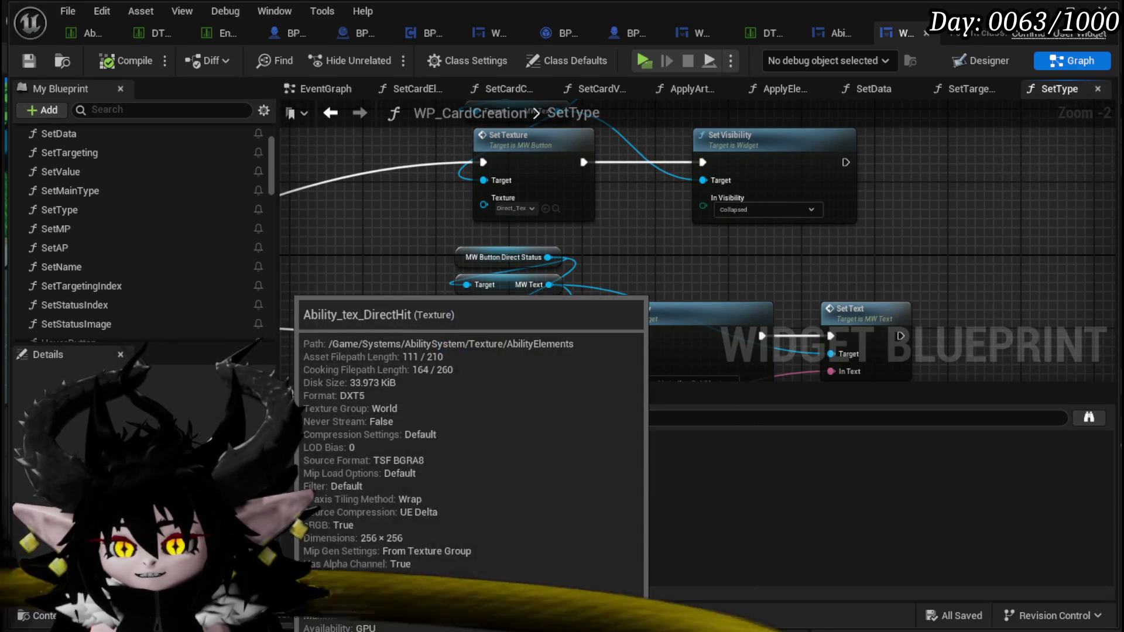
pyautogui.moveTo(290, 286); pyautogui.dragTo(471, 326)
pyautogui.moveTo(507, 208); pyautogui.dragTo(507, 209)
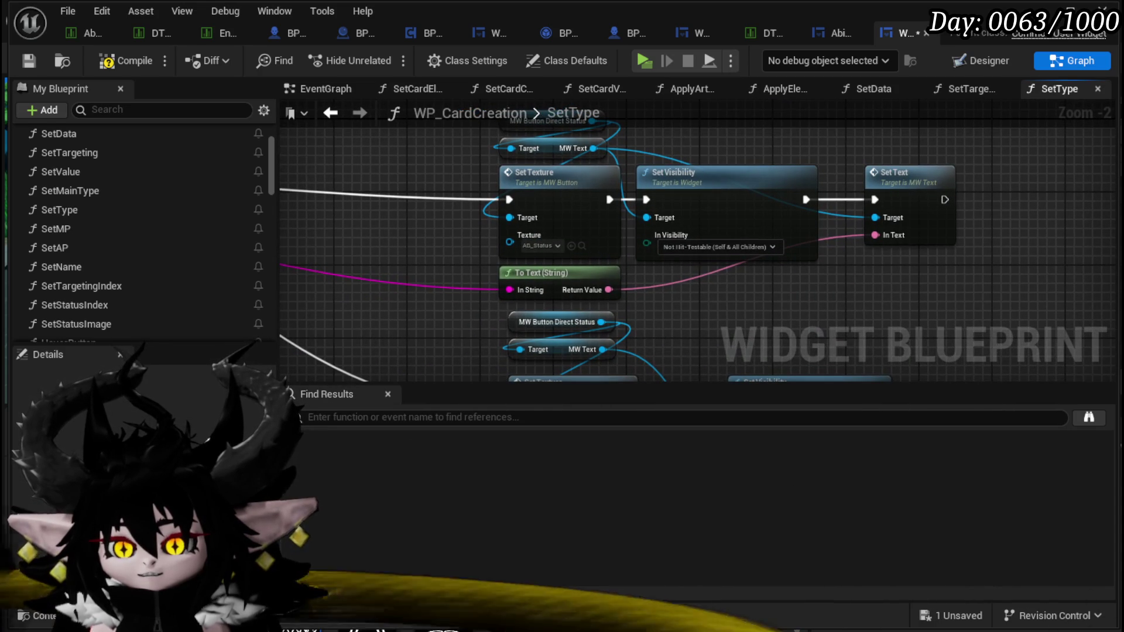
pyautogui.moveTo(589, 329)
pyautogui.mouseDown()
pyautogui.moveTo(531, 233)
pyautogui.moveTo(510, 242)
pyautogui.mouseUp()
# Step: Review the Switch node's remaining texture groups and compile WP_CardCreation
pyautogui.scroll(-1, 466, 266)
pyautogui.scroll(1, 456, 278)
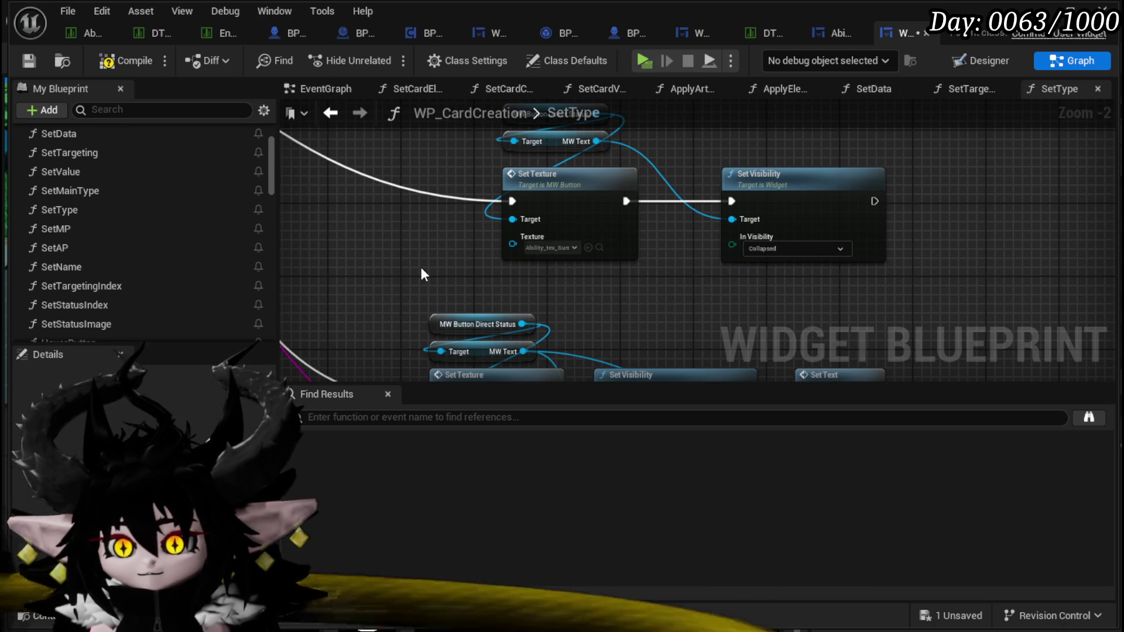
pyautogui.moveTo(421, 267); pyautogui.dragTo(431, 262)
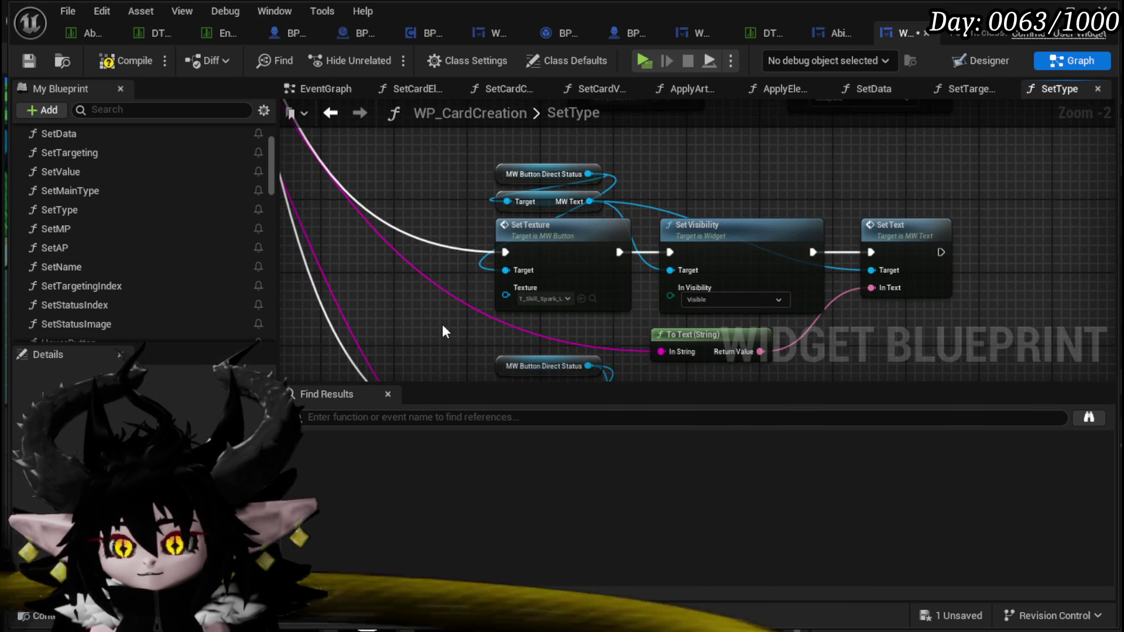
pyautogui.scroll(-2, 441, 324)
pyautogui.scroll(3, 419, 219)
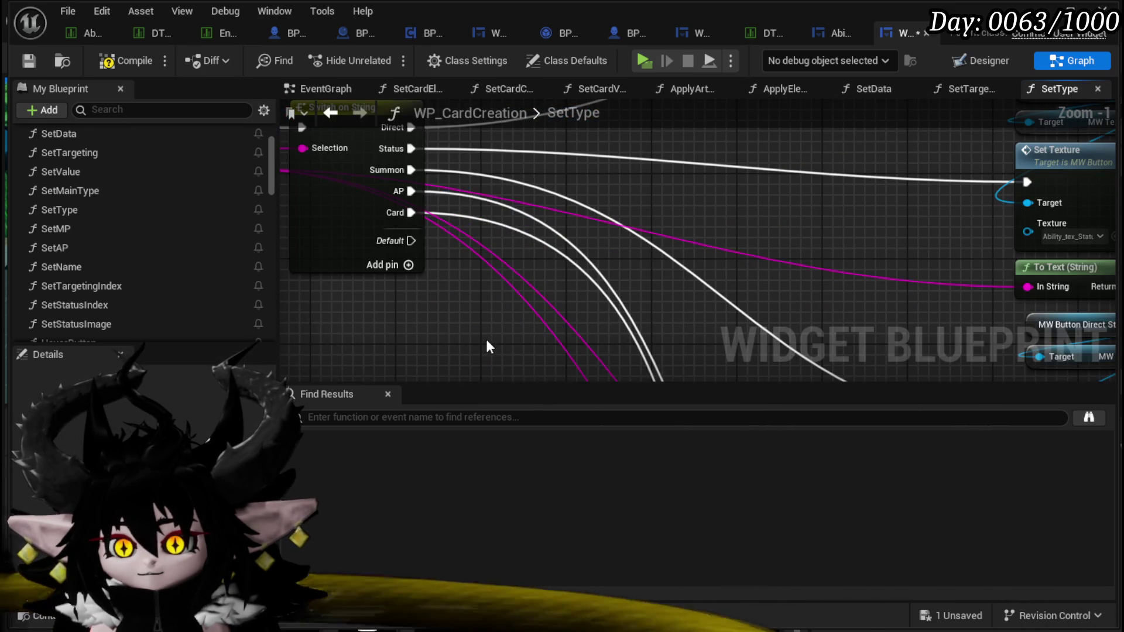
pyautogui.moveTo(486, 346); pyautogui.dragTo(450, 171)
pyautogui.scroll(-3, 376, 163)
pyautogui.scroll(3, 511, 295)
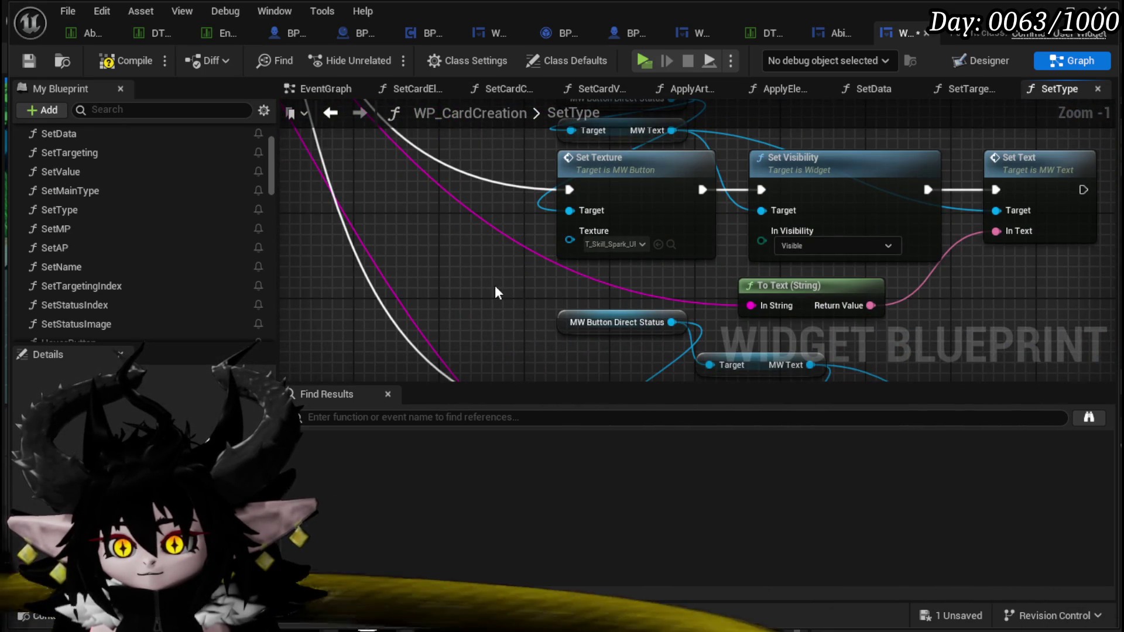
pyautogui.click(31, 59)
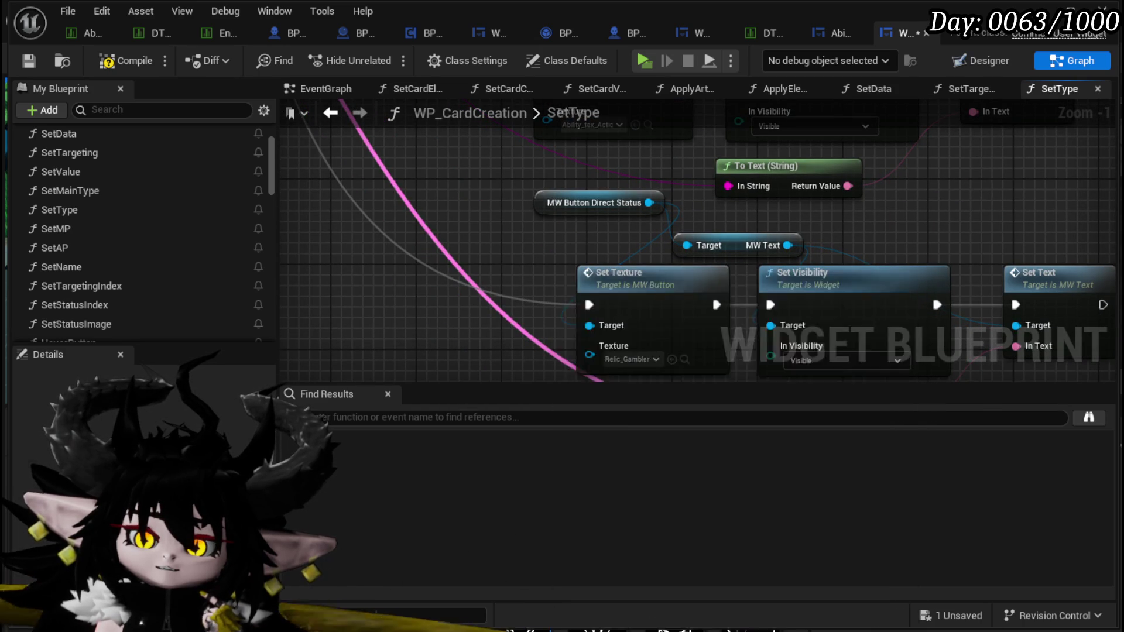
# Step: Set the type texture node to Ability_tex_AOE and save WP_CardCreation
pyautogui.moveTo(629, 360); pyautogui.dragTo(616, 361)
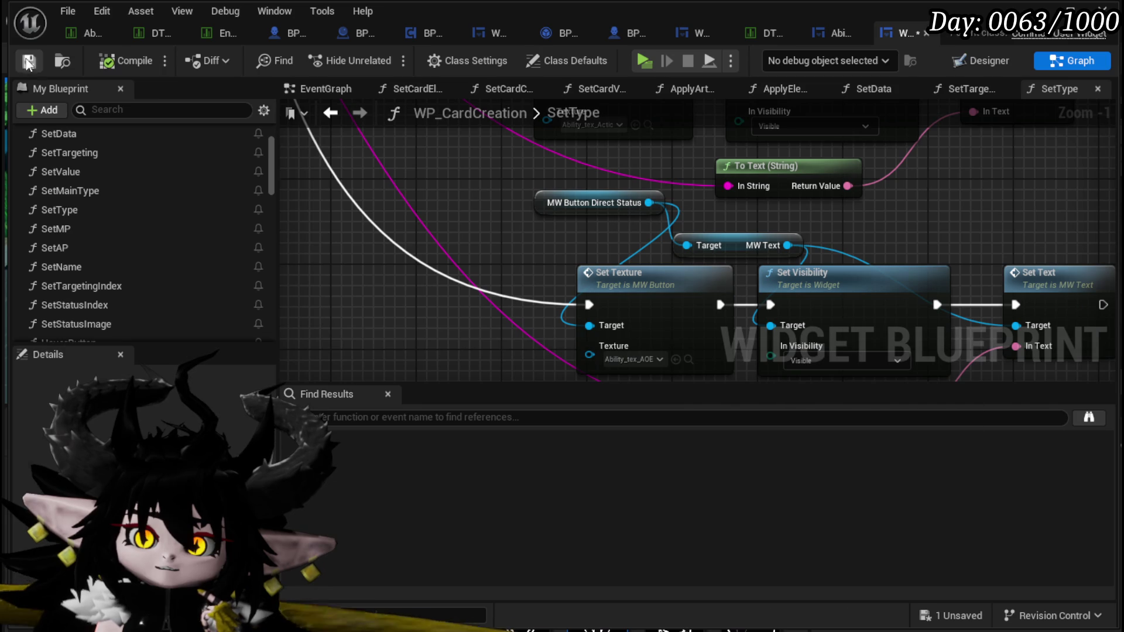
pyautogui.click(28, 61)
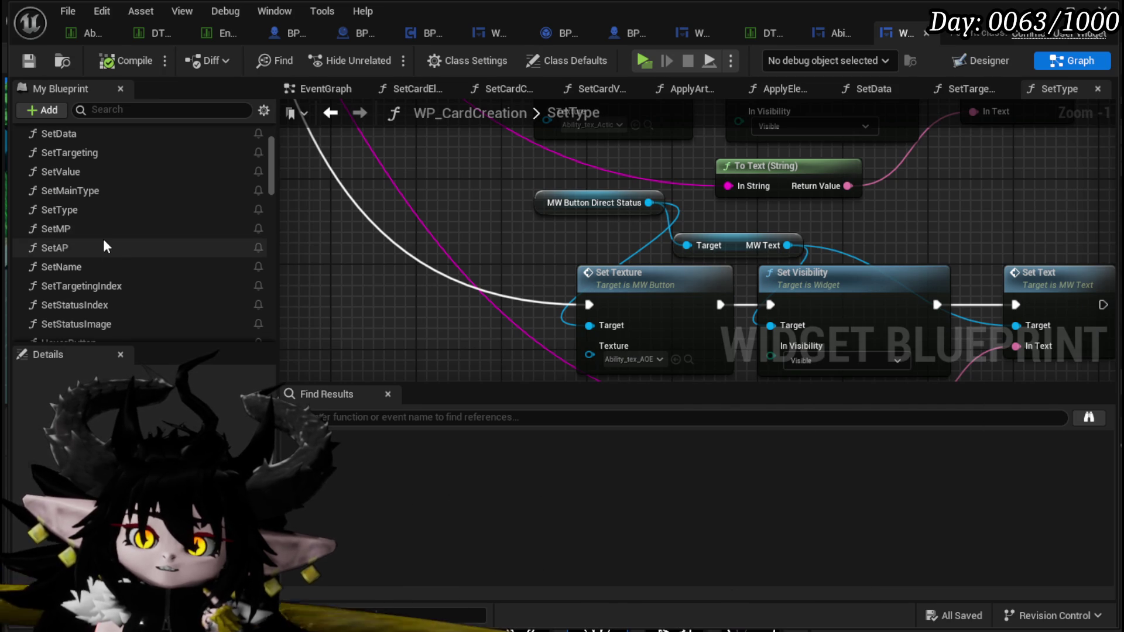
pyautogui.scroll(3, 103, 246)
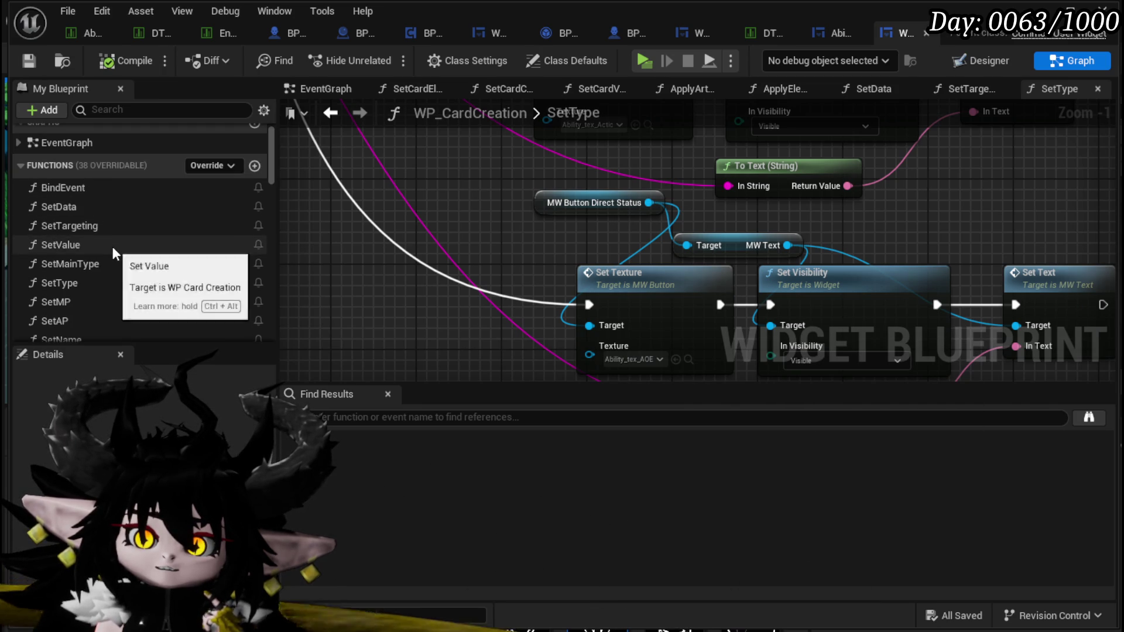
pyautogui.scroll(-2, 112, 247)
# Step: Open WP_CardCreation's SetMainType graph, select its icon-setting nodes, and save the blueprint
pyautogui.doubleClick(86, 212)
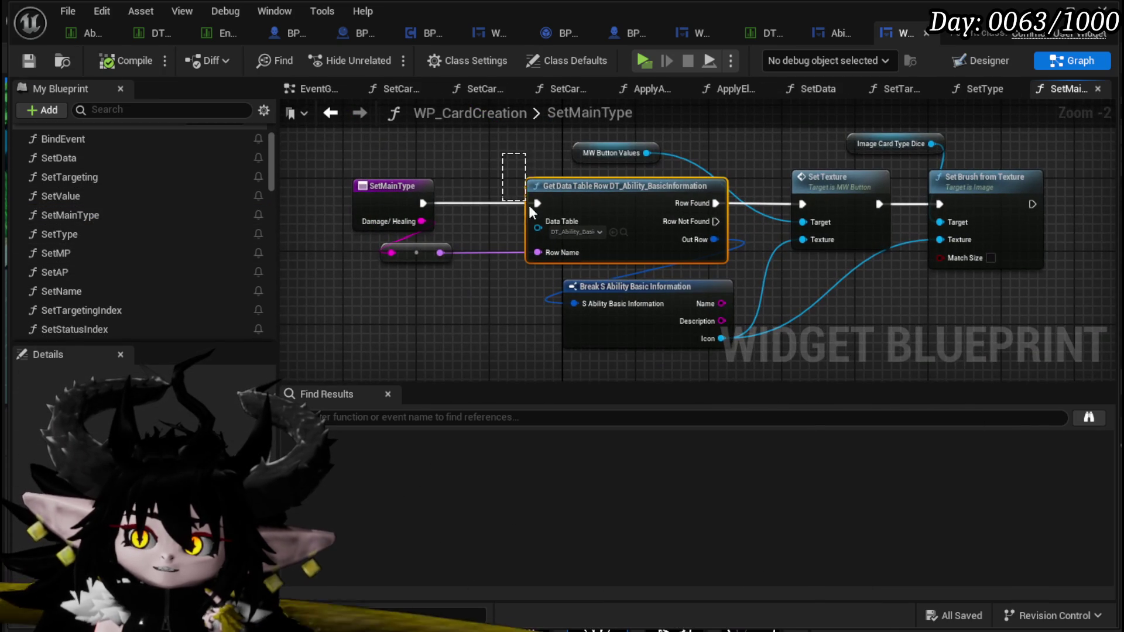
pyautogui.moveTo(960, 130); pyautogui.dragTo(971, 161)
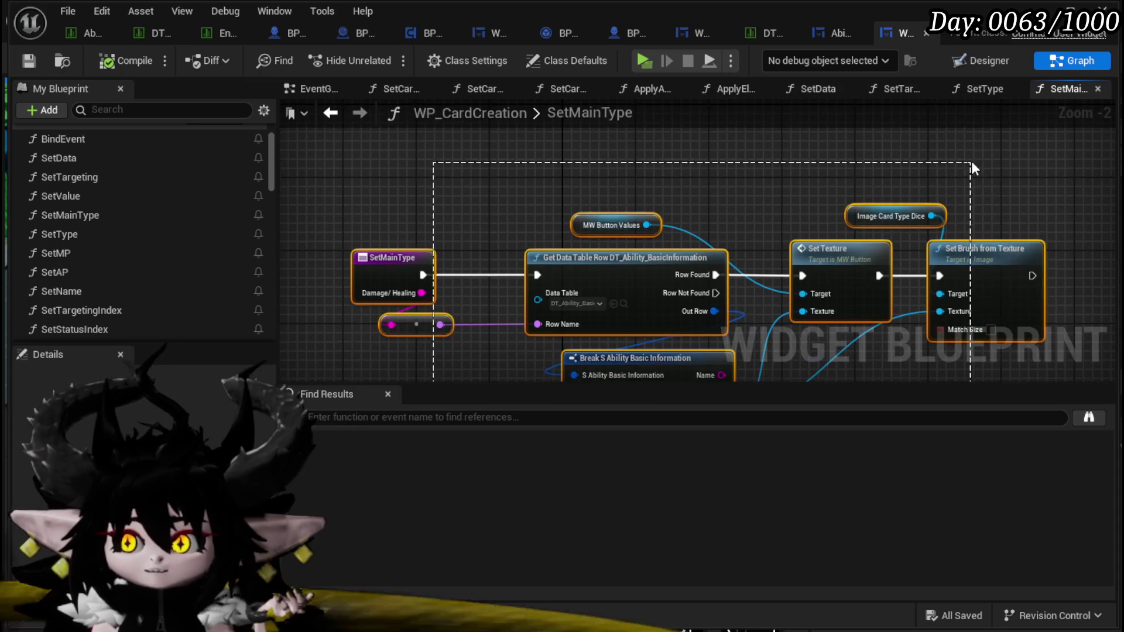
pyautogui.scroll(-2, 758, 143)
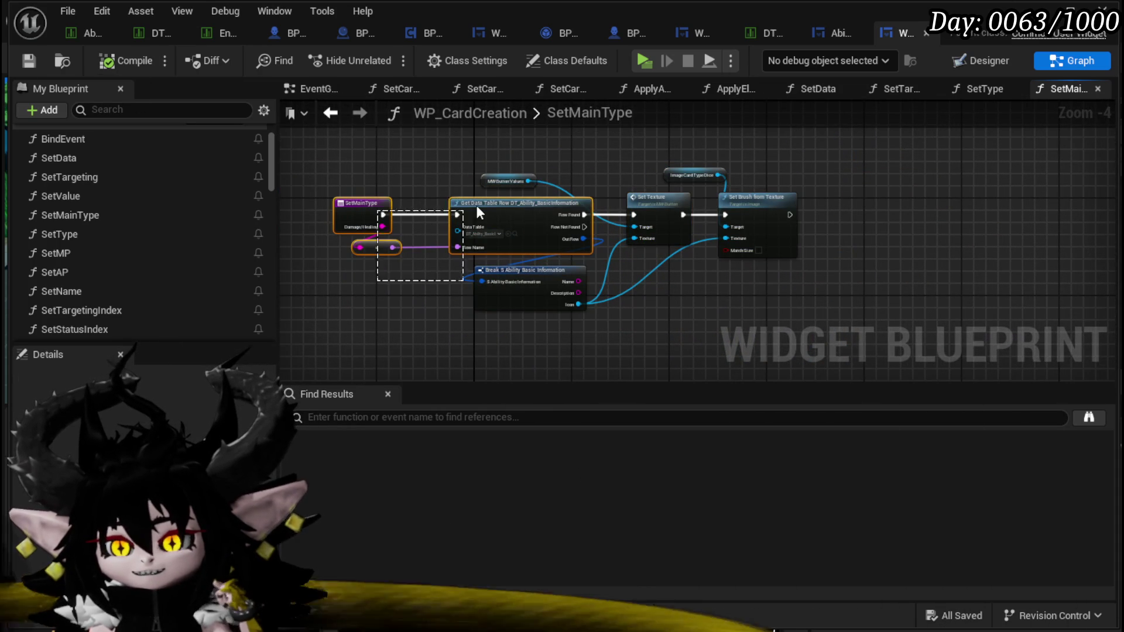
pyautogui.click(28, 60)
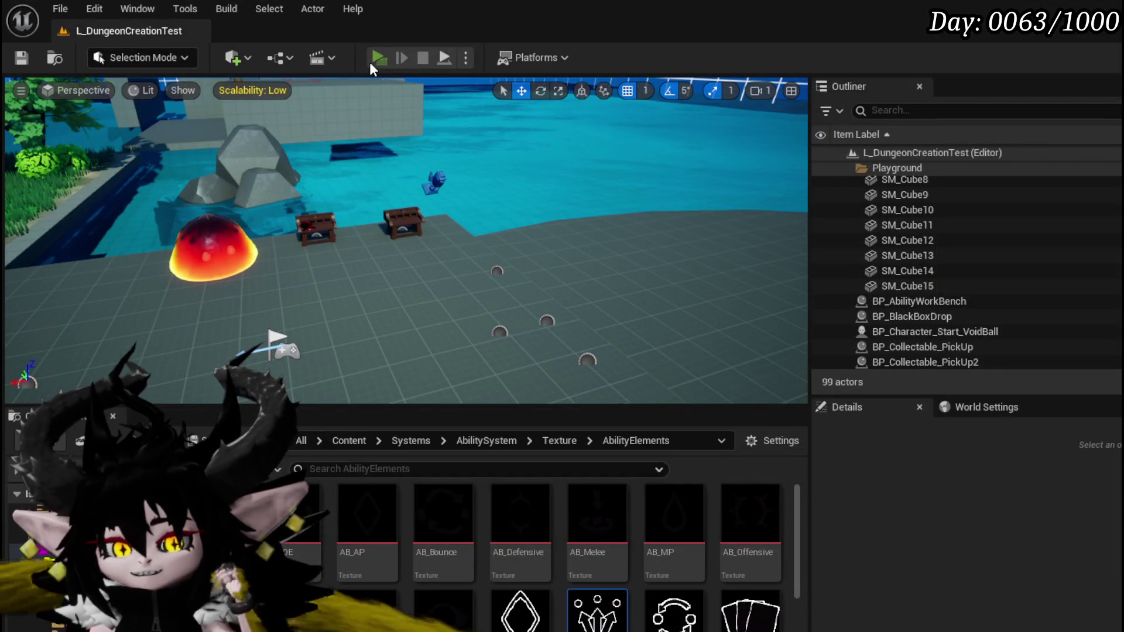
# Step: Play in editor and open the Main Attack card from the Status core deck
pyautogui.click(370, 62)
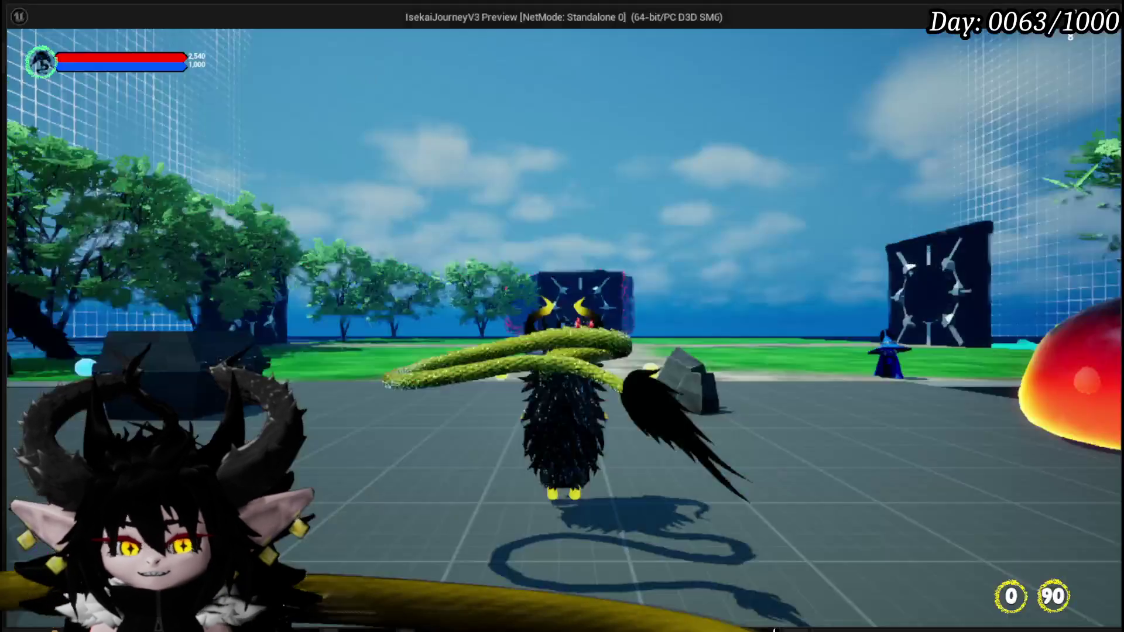
pyautogui.press('e')
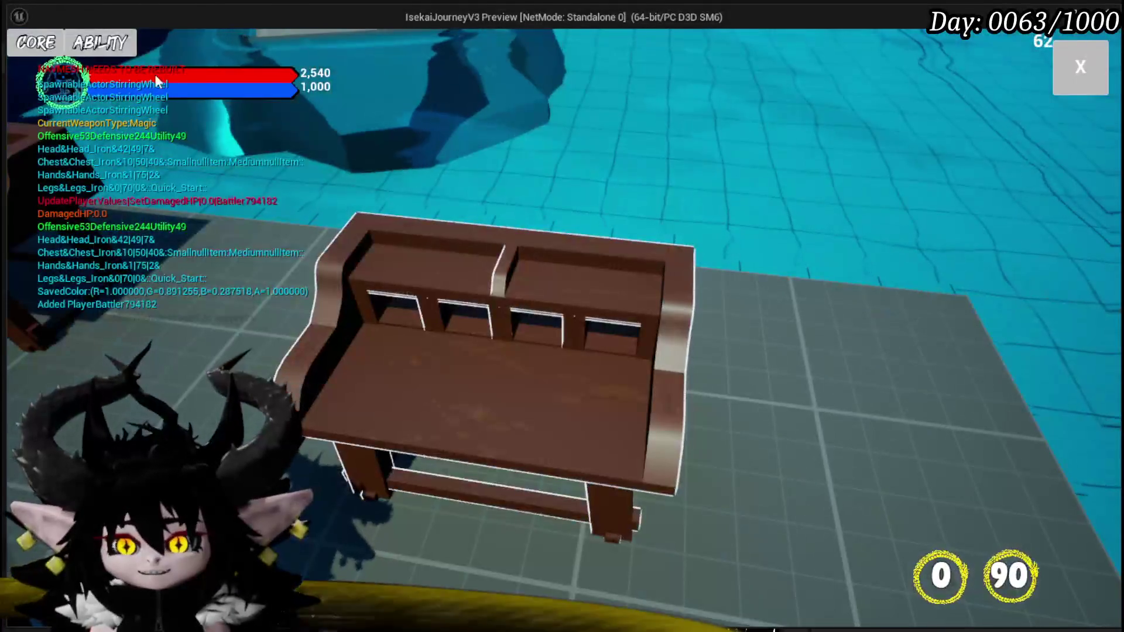
pyautogui.click(114, 113)
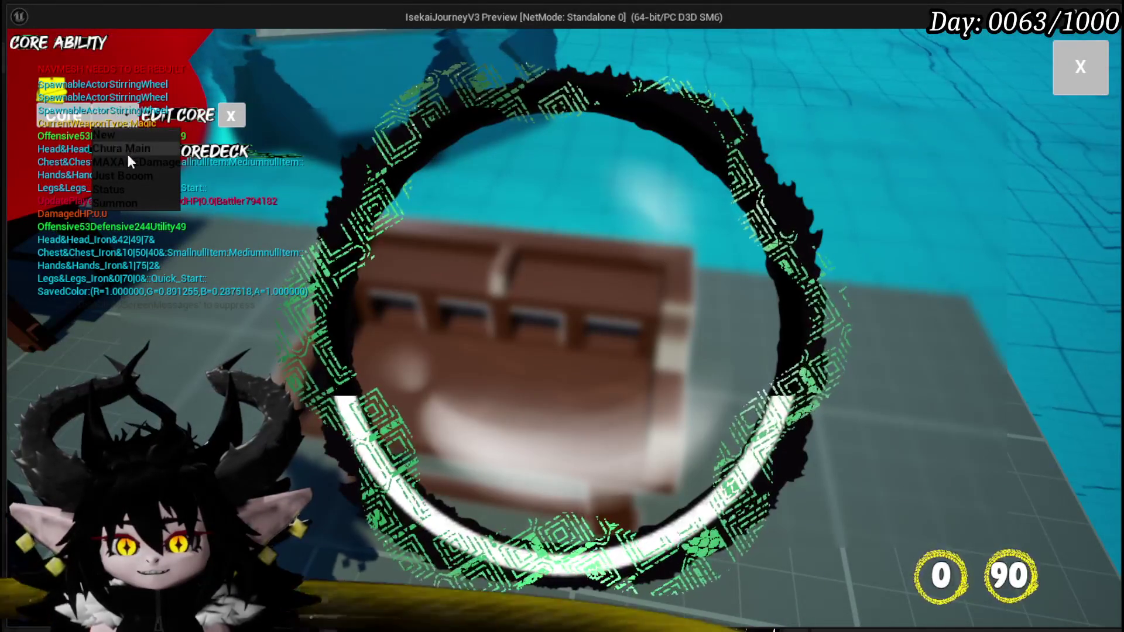
pyautogui.click(127, 188)
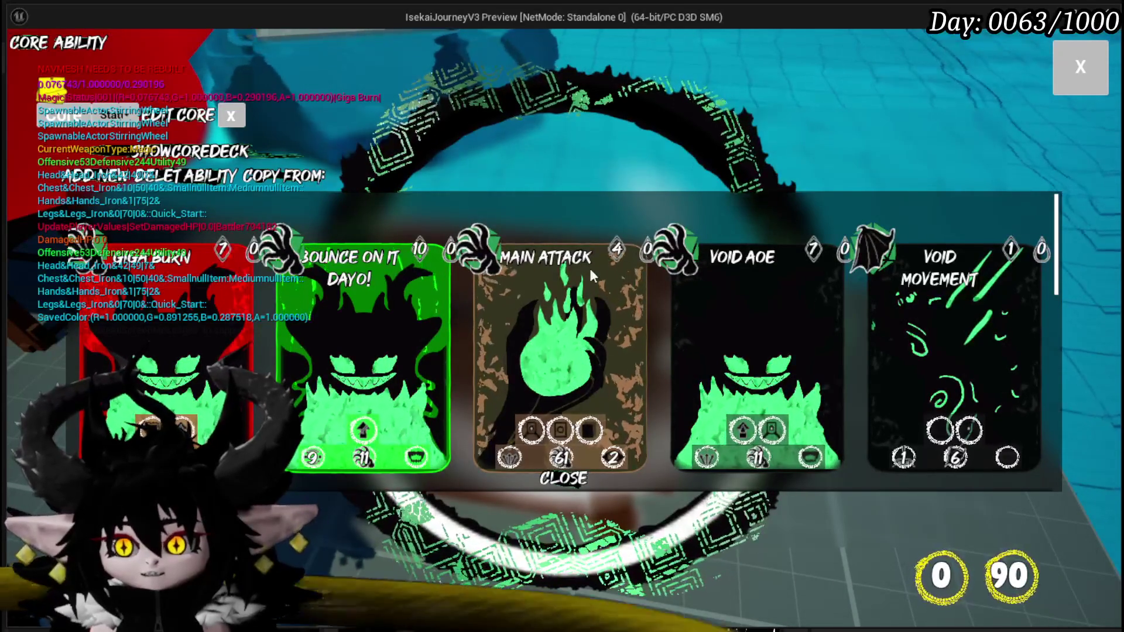
pyautogui.click(560, 324)
# Step: Check the card's new AP and targeting type icons, then close the card editor
pyautogui.moveTo(608, 140)
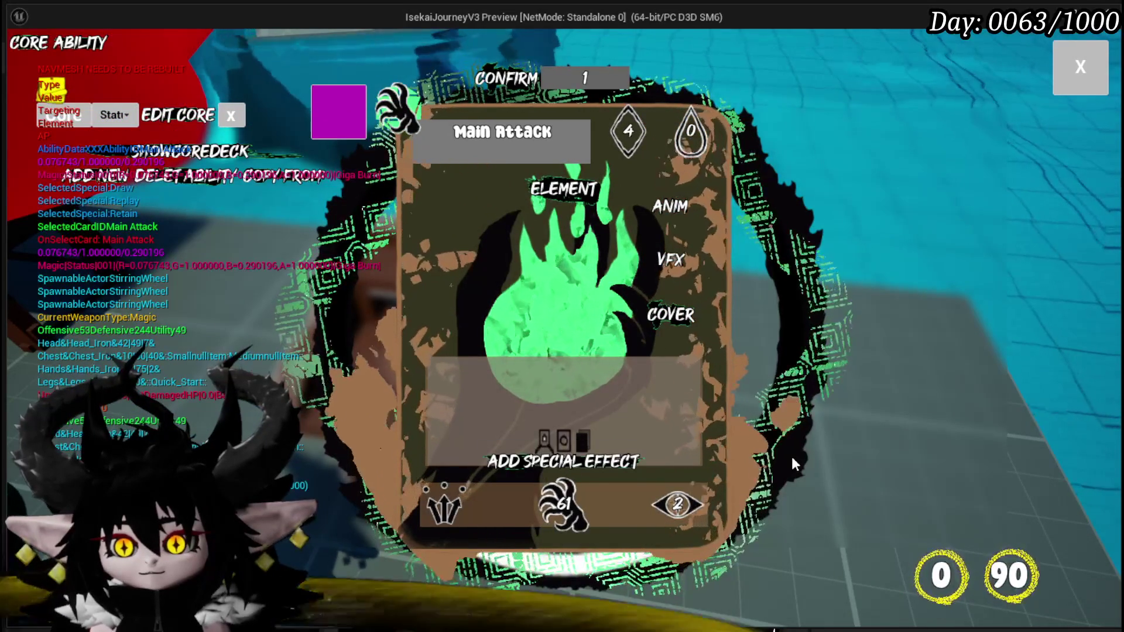
pyautogui.click(583, 510)
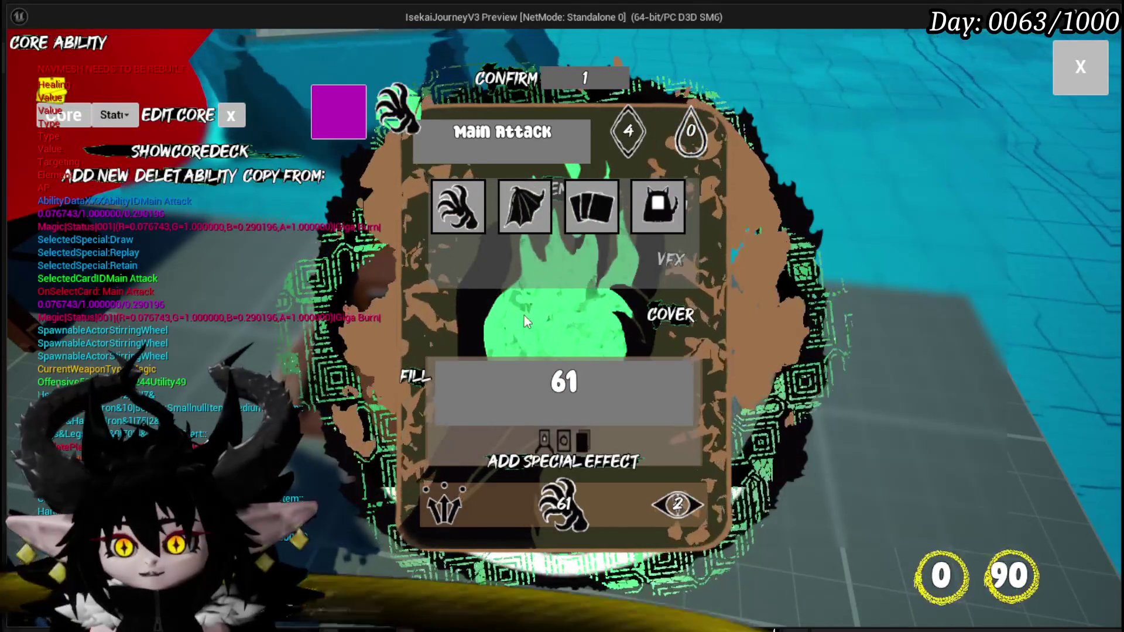
pyautogui.click(451, 497)
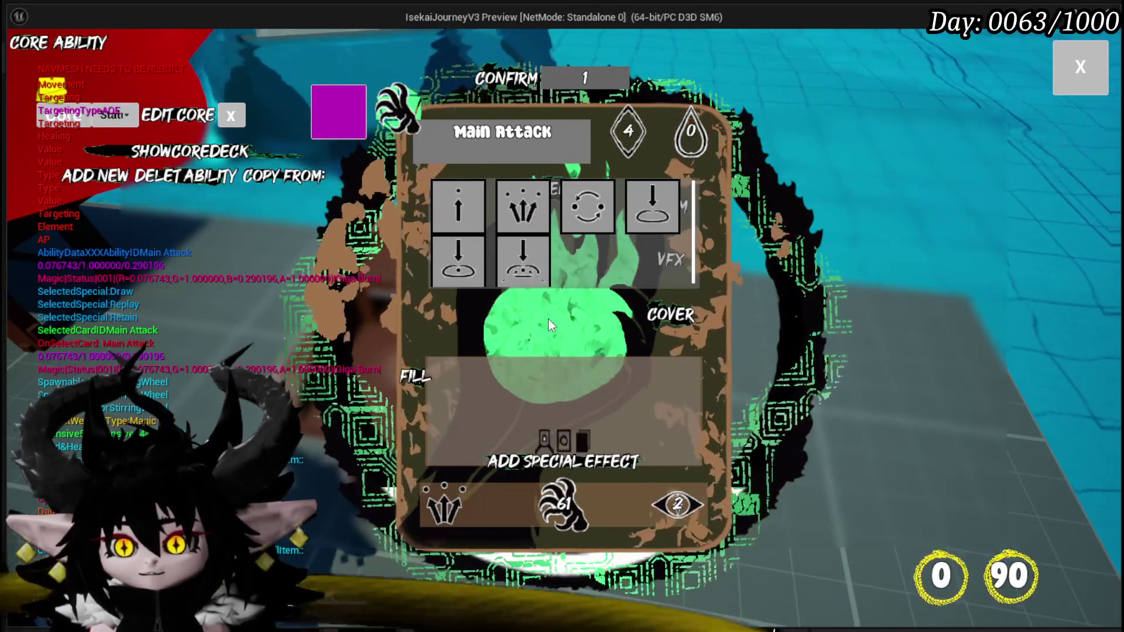
pyautogui.moveTo(462, 257)
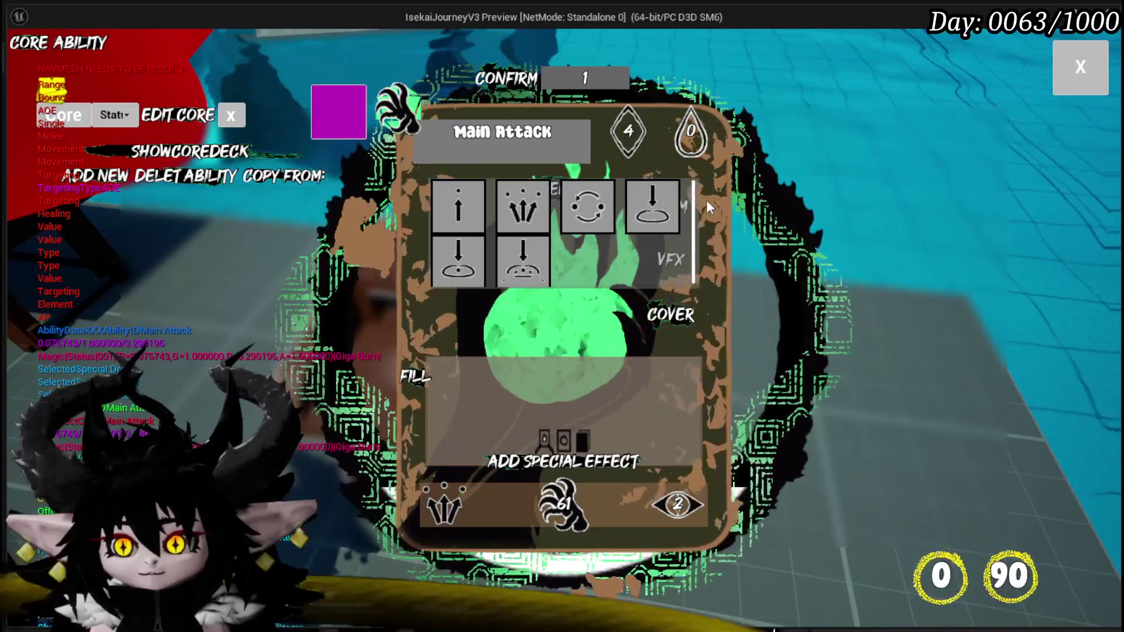
pyautogui.press('Escape')
# Step: Walk into the fire slimes to start combat and inspect the Power Up card's icons in hand
pyautogui.press('w')
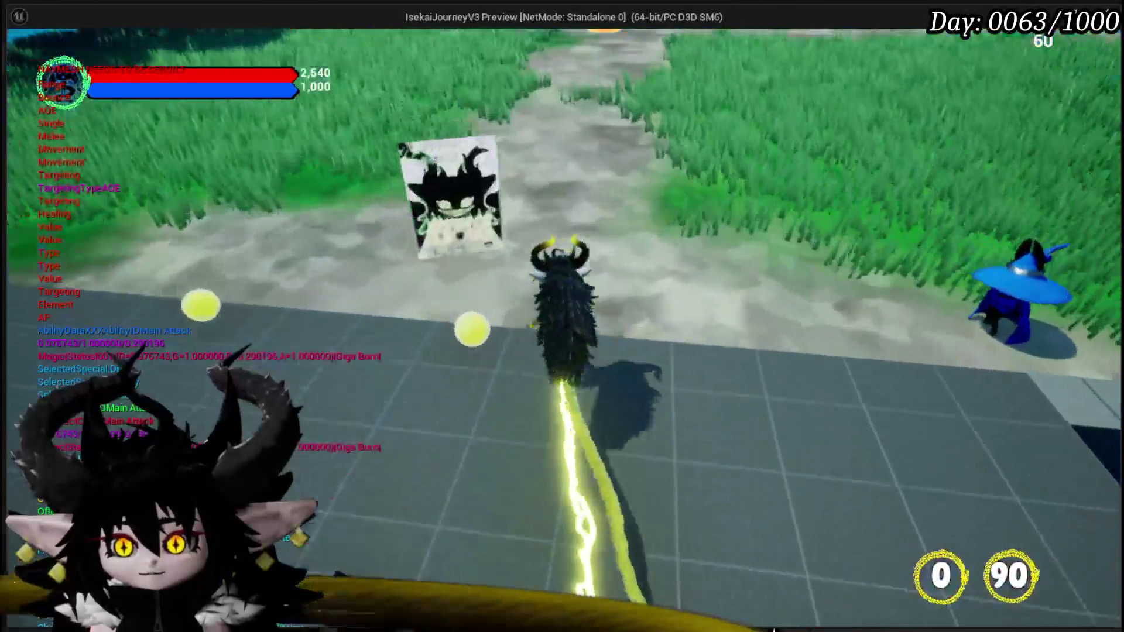
pyautogui.press('w')
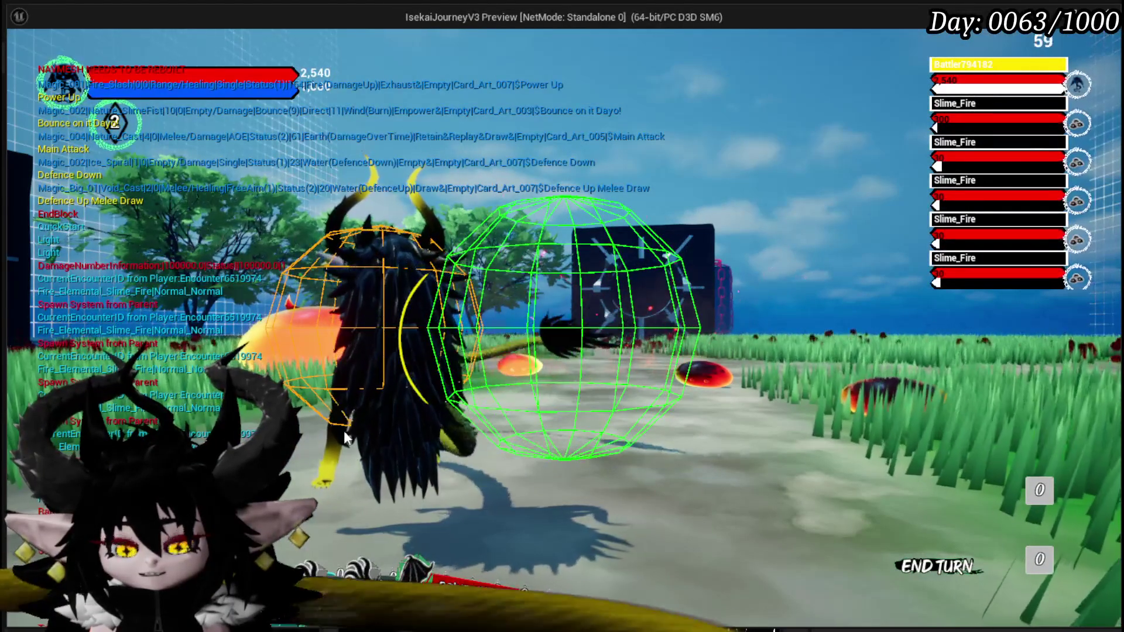
pyautogui.moveTo(343, 465)
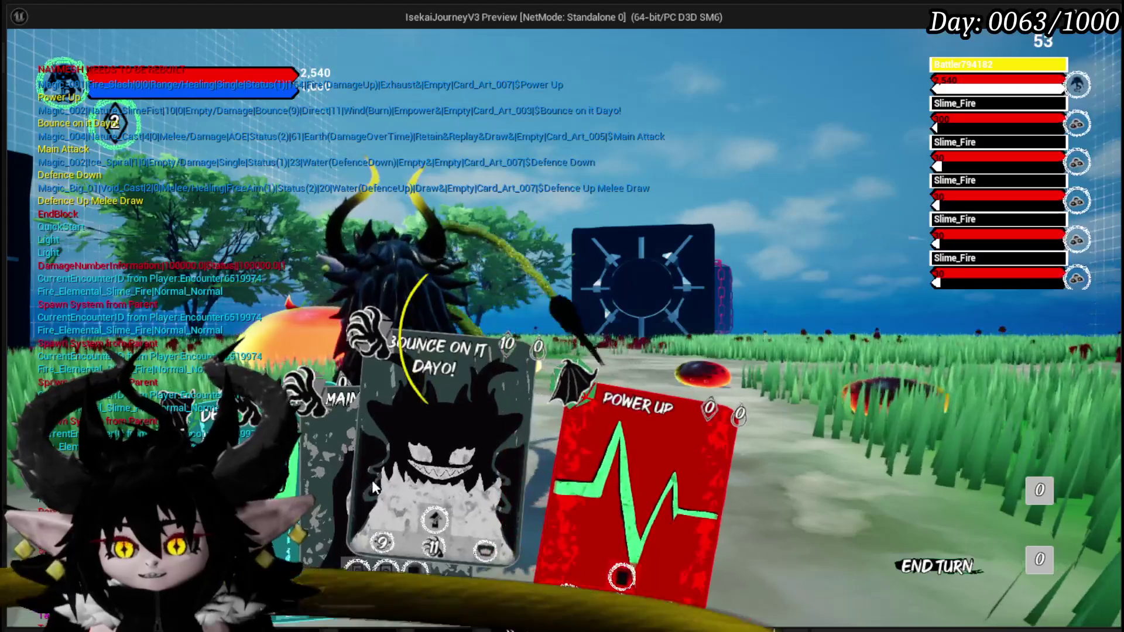
pyautogui.moveTo(475, 582)
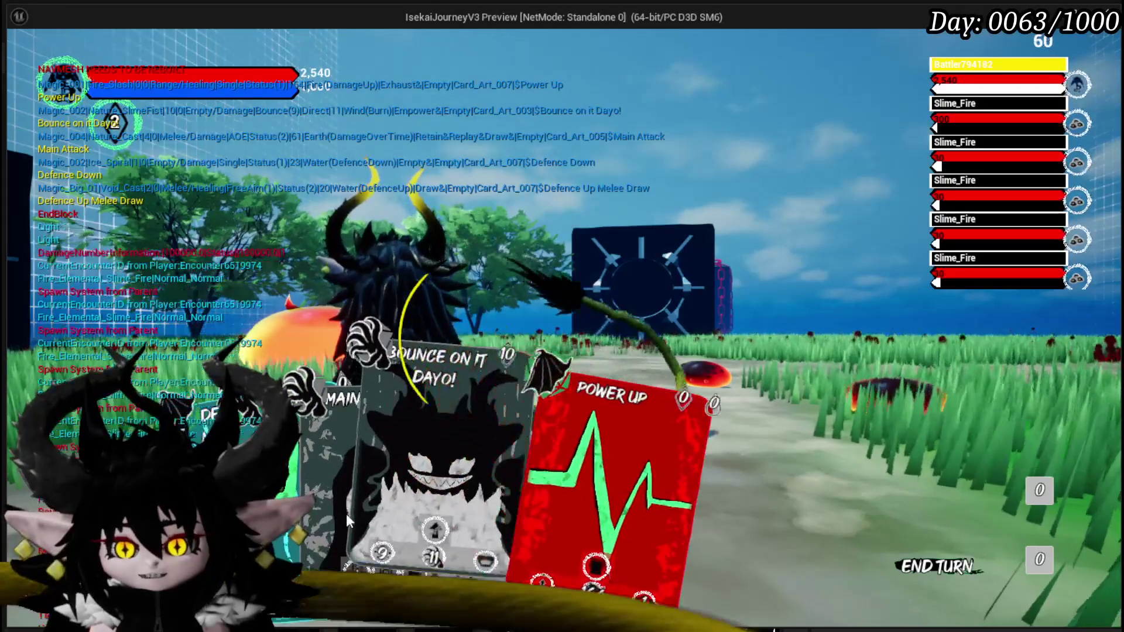
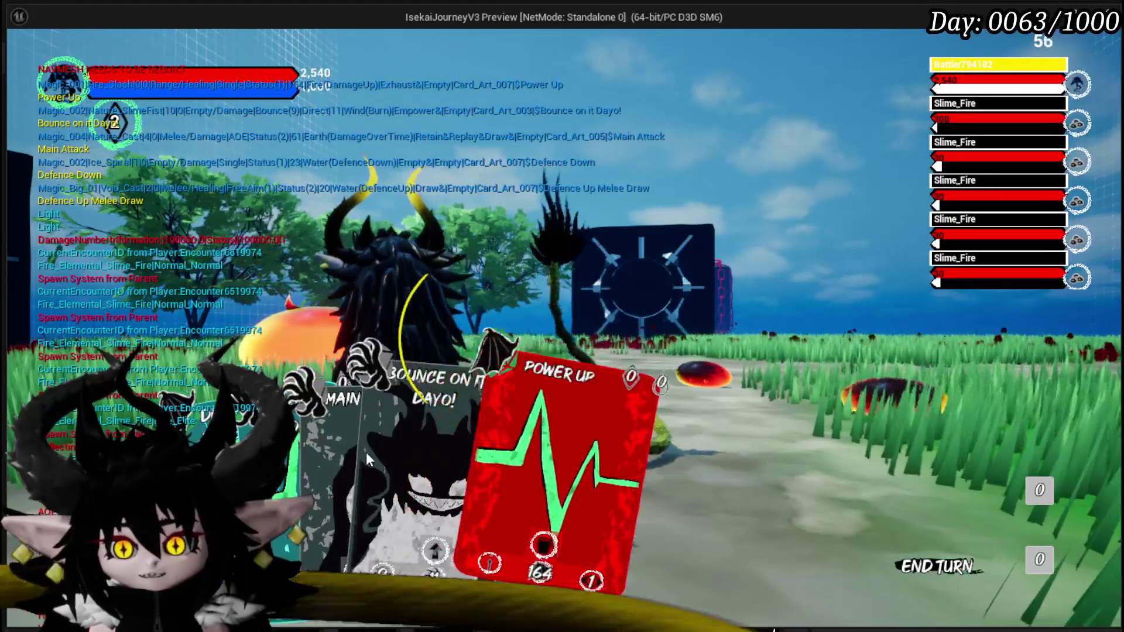
# Step: Play the Defence Down card, cycle through the slime targets, then stop Play In Editor
pyautogui.click(338, 410)
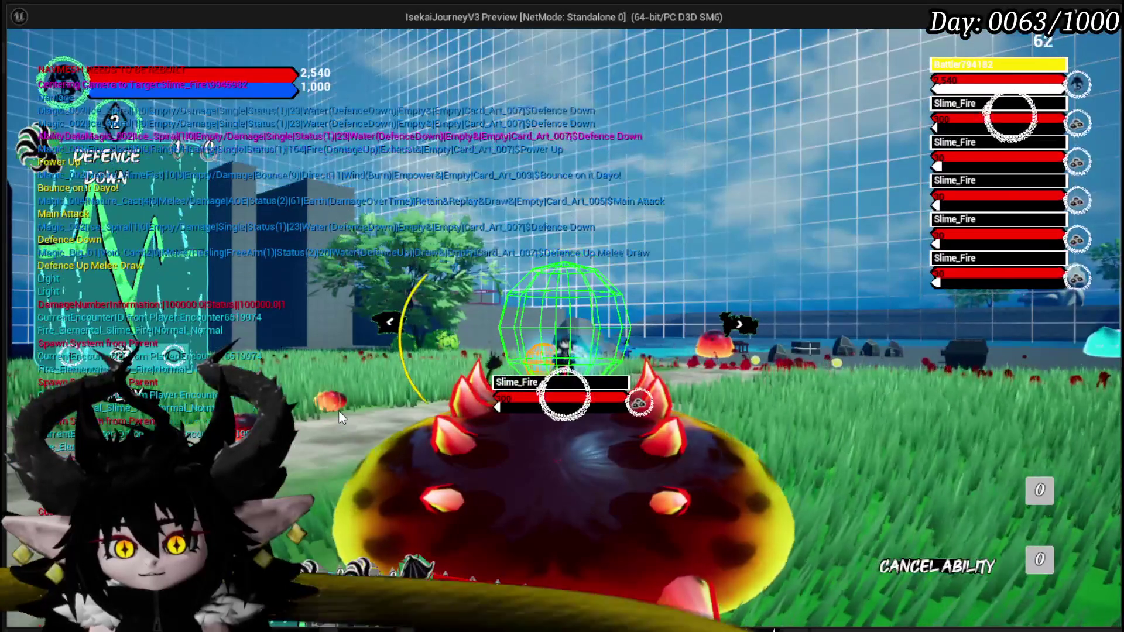
pyautogui.press('Right')
pyautogui.press('Right')
pyautogui.press('Right')
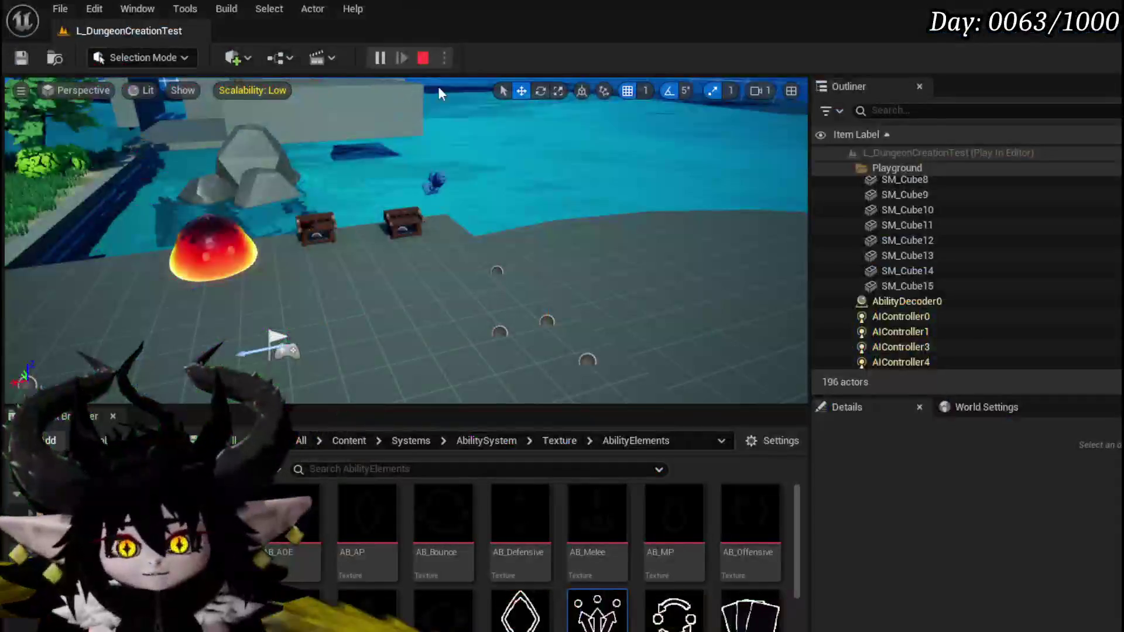
pyautogui.press('Escape')
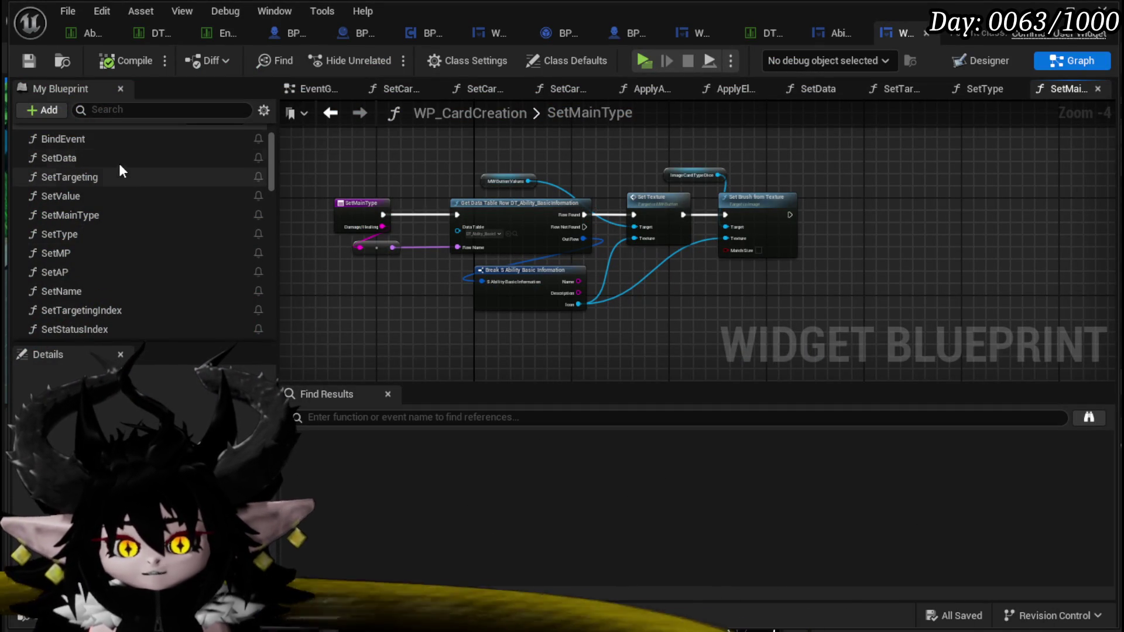
# Step: Pan across the SetMainType graph and scroll through the My Blueprint functions list
pyautogui.moveTo(950, 156)
pyautogui.mouseDown()
pyautogui.moveTo(872, 177)
pyautogui.moveTo(1015, 185)
pyautogui.mouseUp()
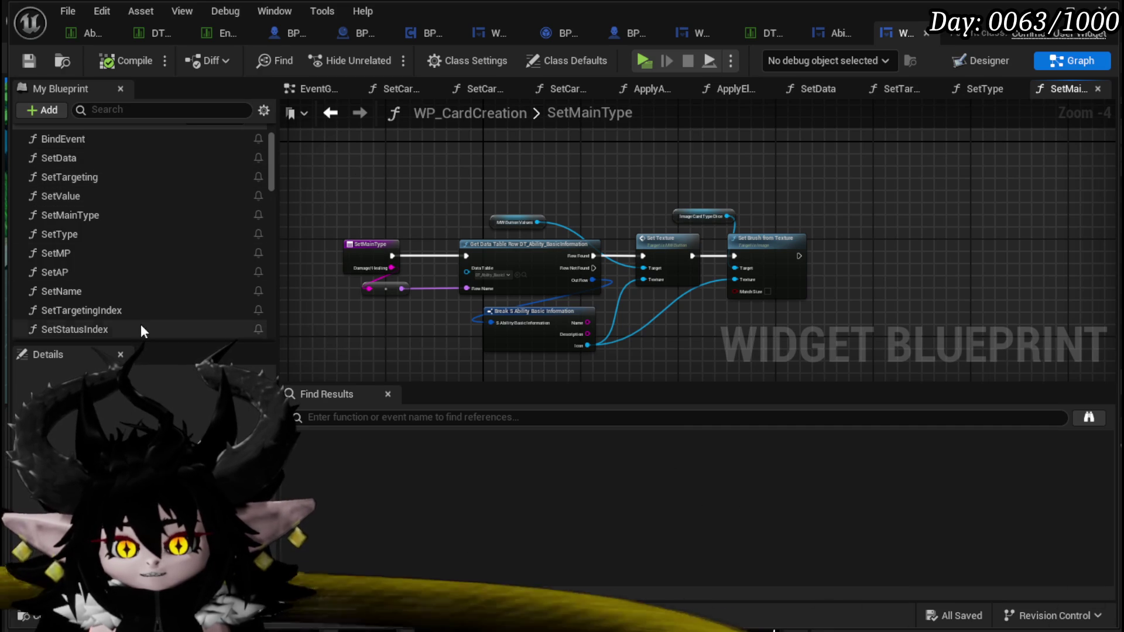
pyautogui.scroll(-3, 122, 214)
pyautogui.scroll(5, 96, 251)
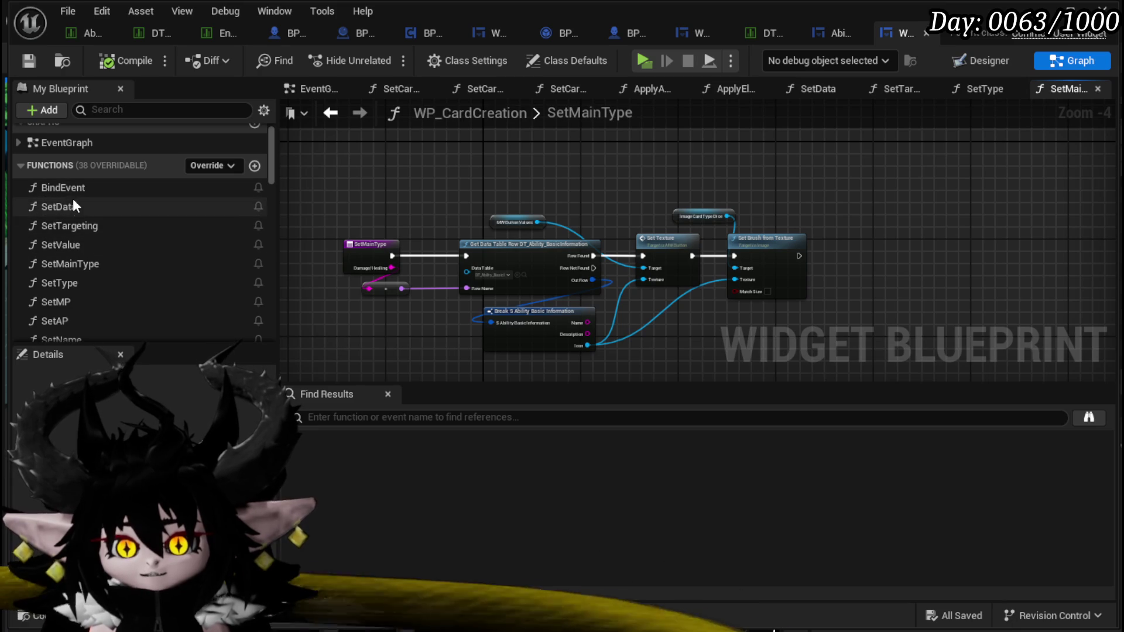
pyautogui.scroll(-2, 75, 237)
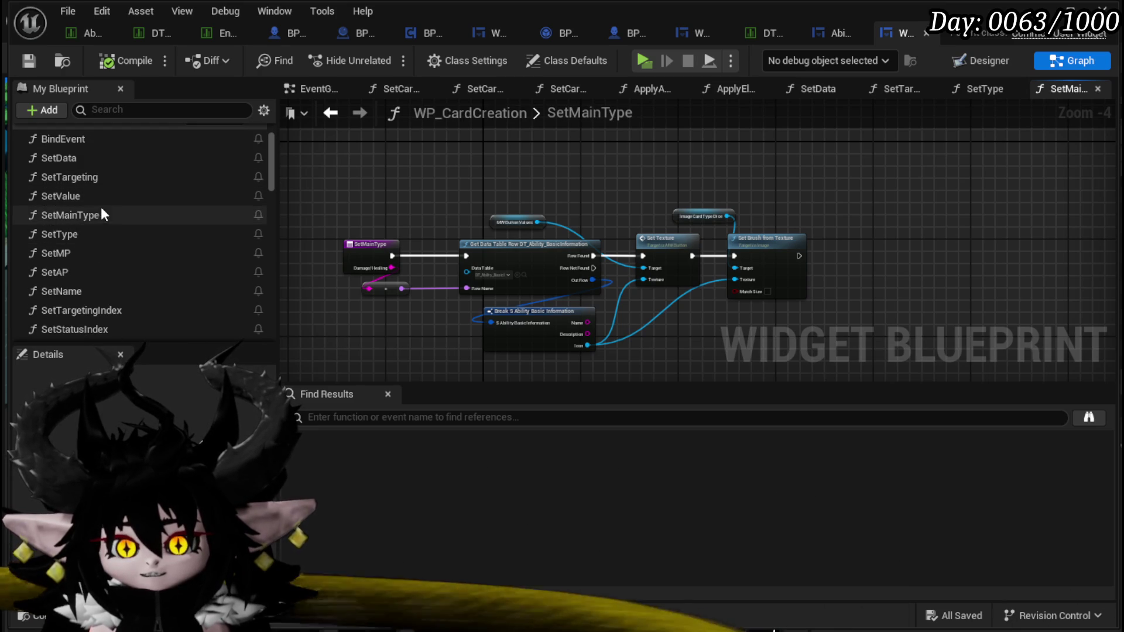
pyautogui.scroll(-2, 99, 230)
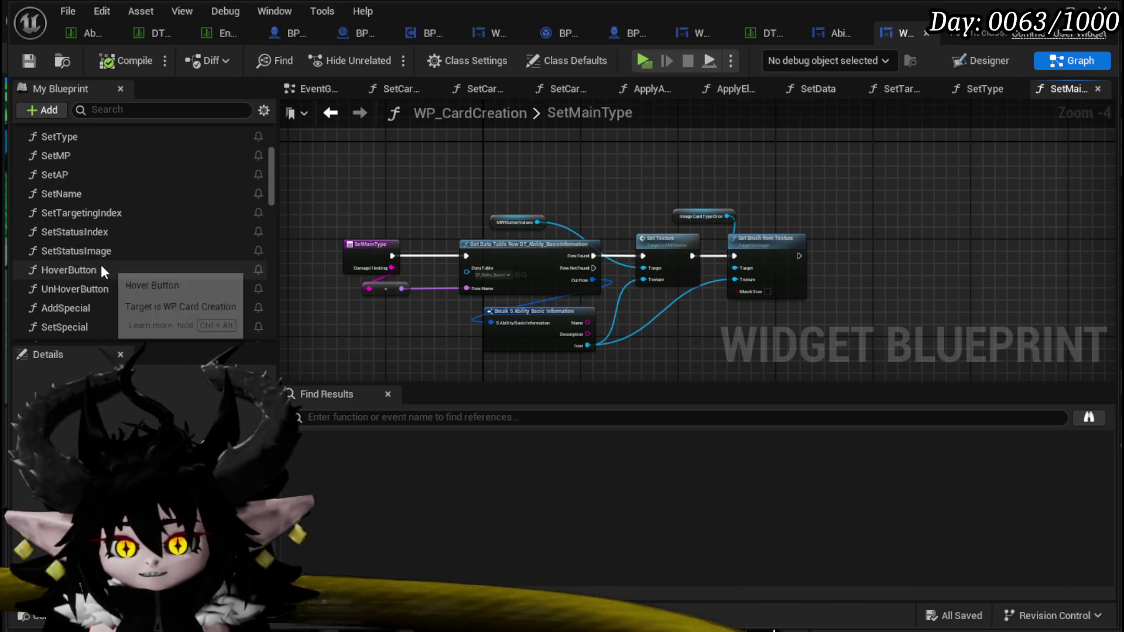
pyautogui.scroll(-2, 101, 285)
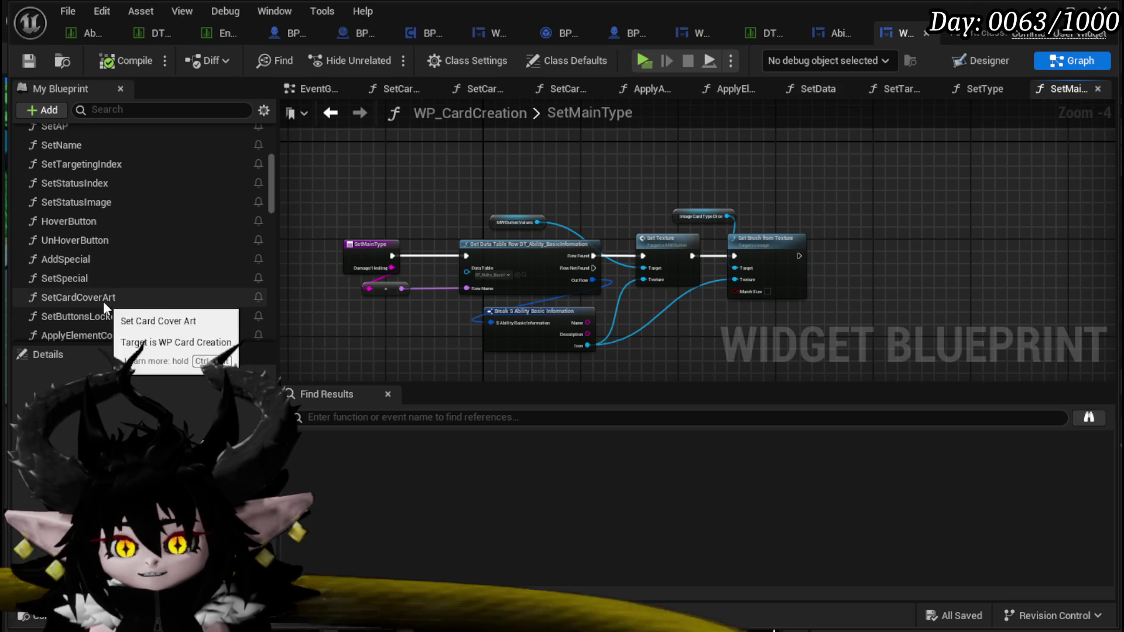
pyautogui.scroll(-2, 98, 304)
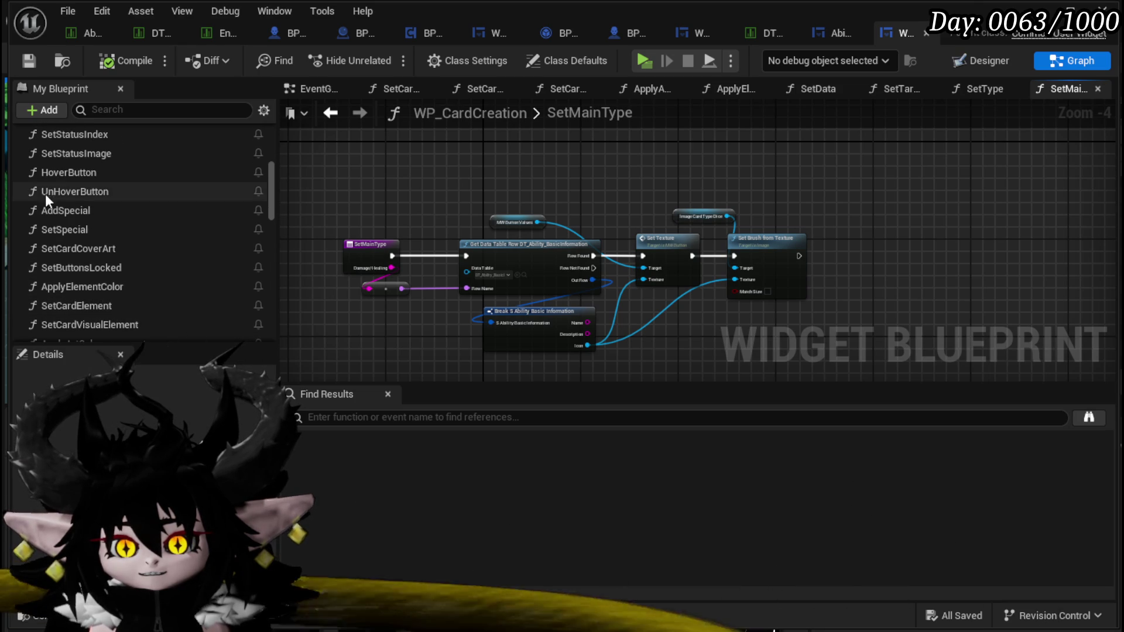
pyautogui.scroll(-2, 54, 198)
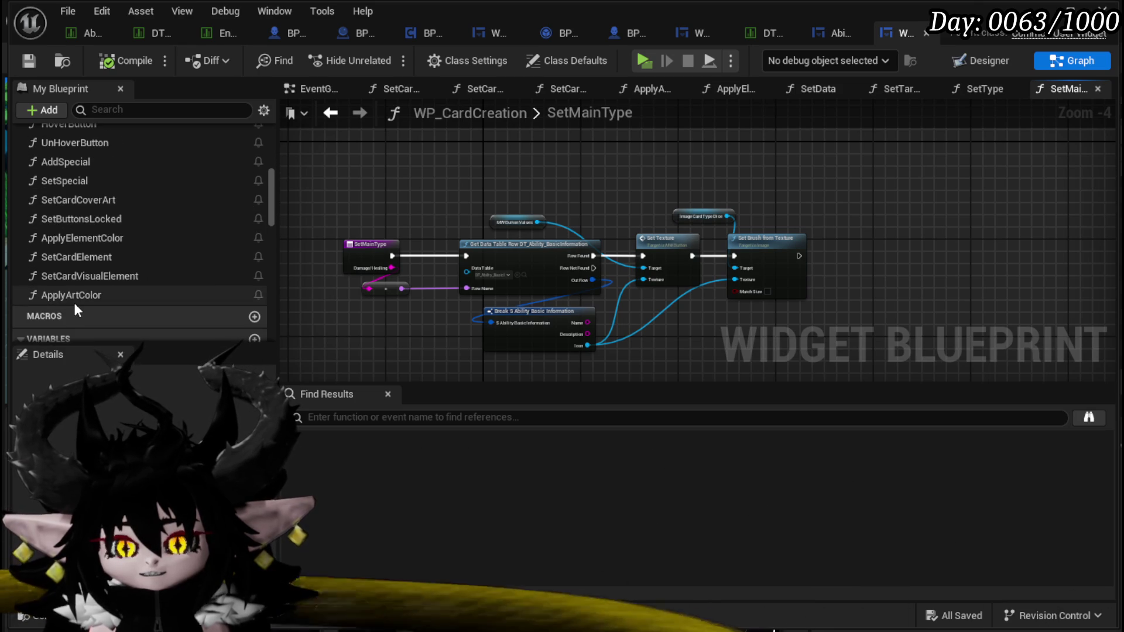
pyautogui.scroll(3, 74, 304)
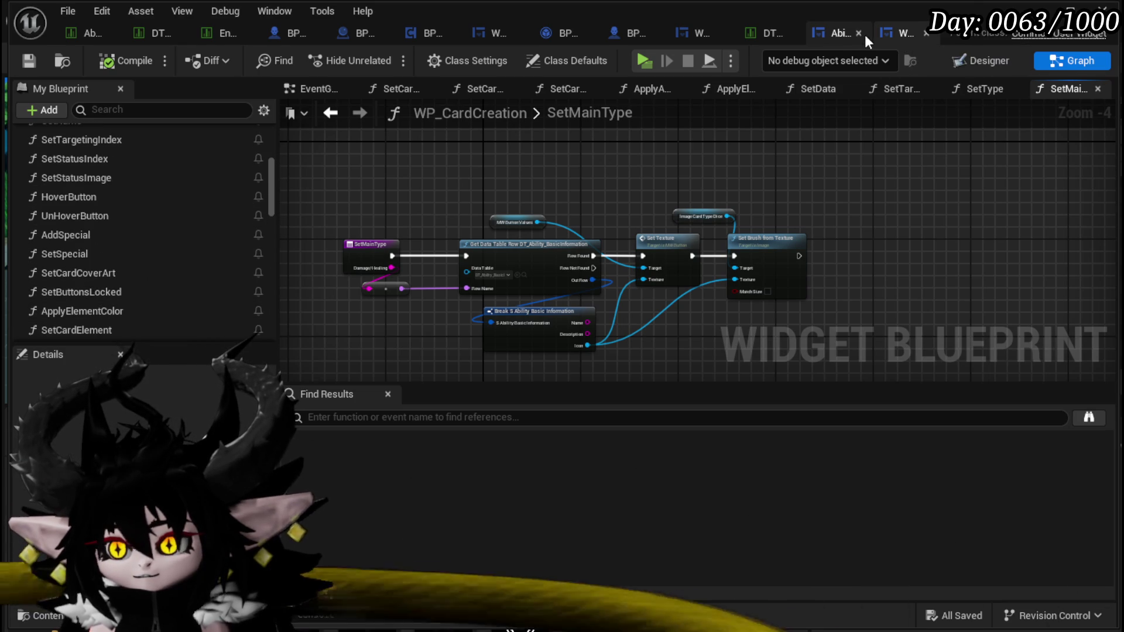
# Step: In the Designer, drag the Overlay_AP and Overlay_MP icons to the card's left edge
pyautogui.click(689, 32)
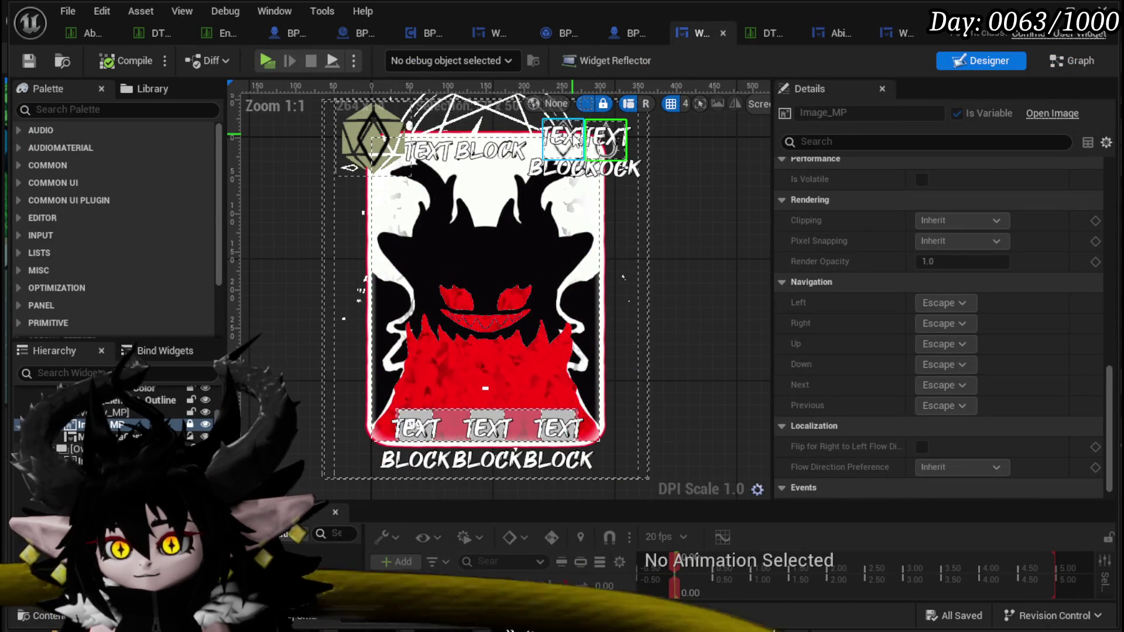
pyautogui.click(565, 145)
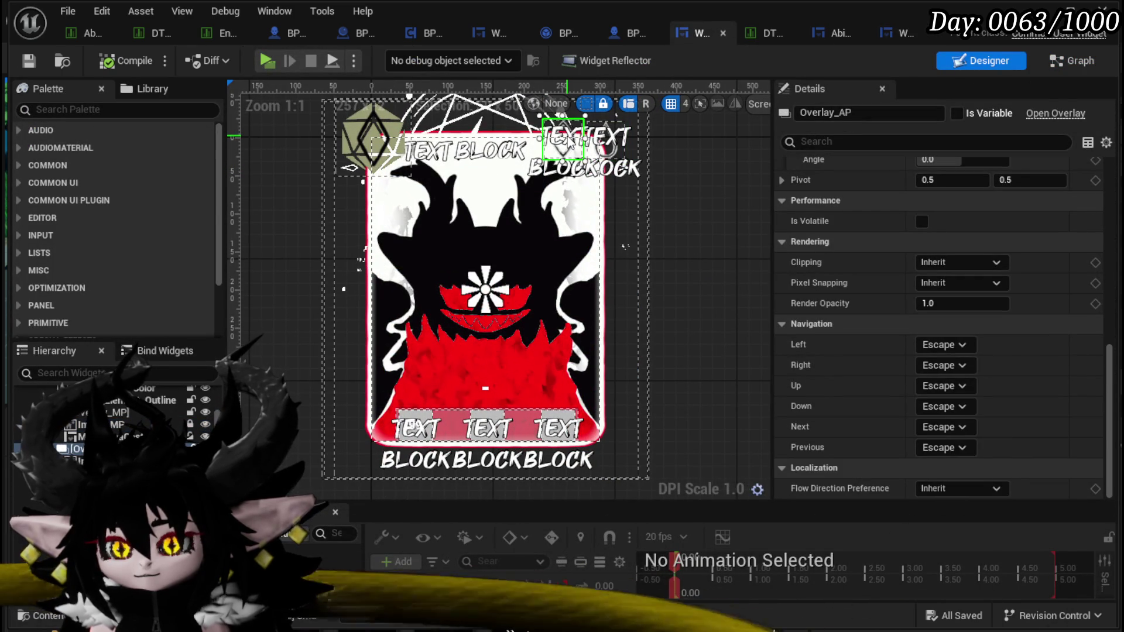
pyautogui.moveTo(568, 143); pyautogui.dragTo(455, 177)
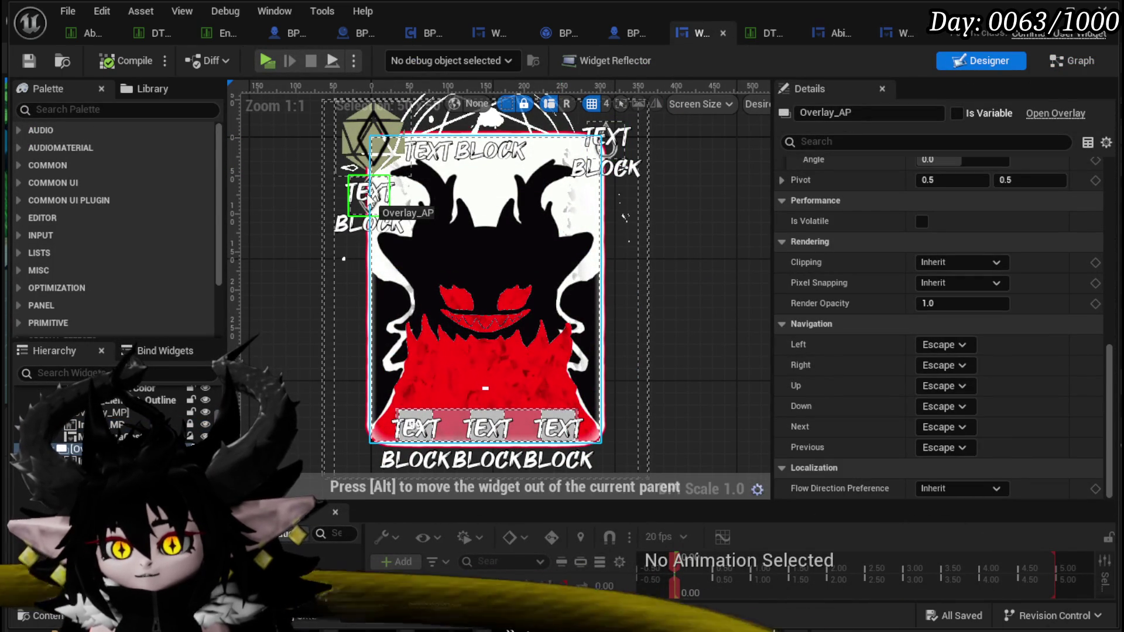
pyautogui.moveTo(367, 201); pyautogui.dragTo(369, 201)
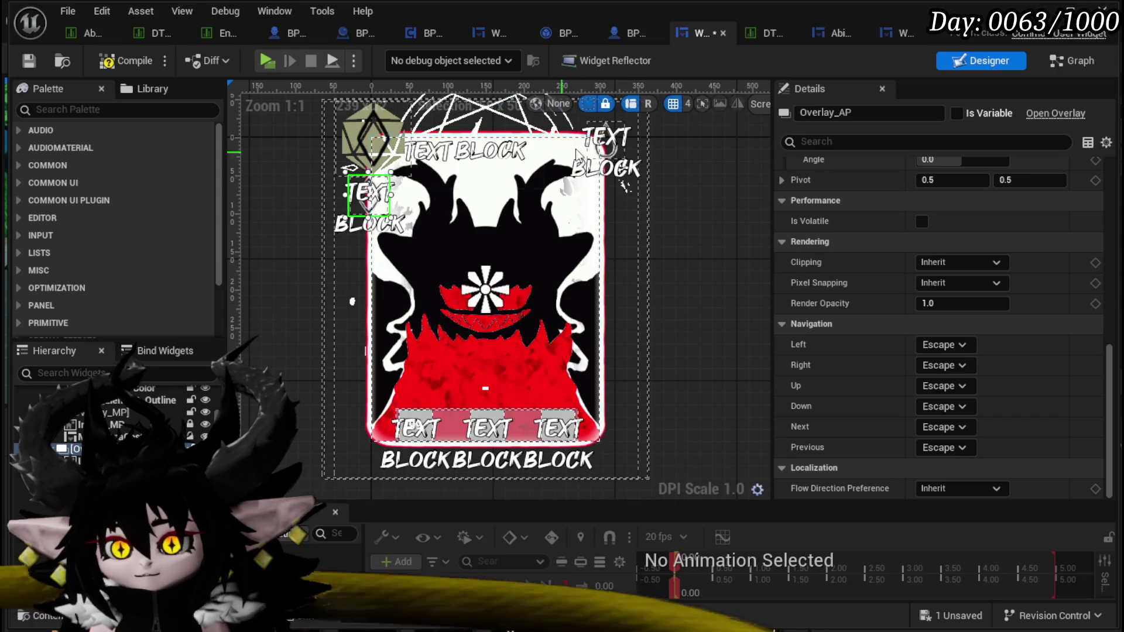
pyautogui.moveTo(606, 143); pyautogui.dragTo(401, 245)
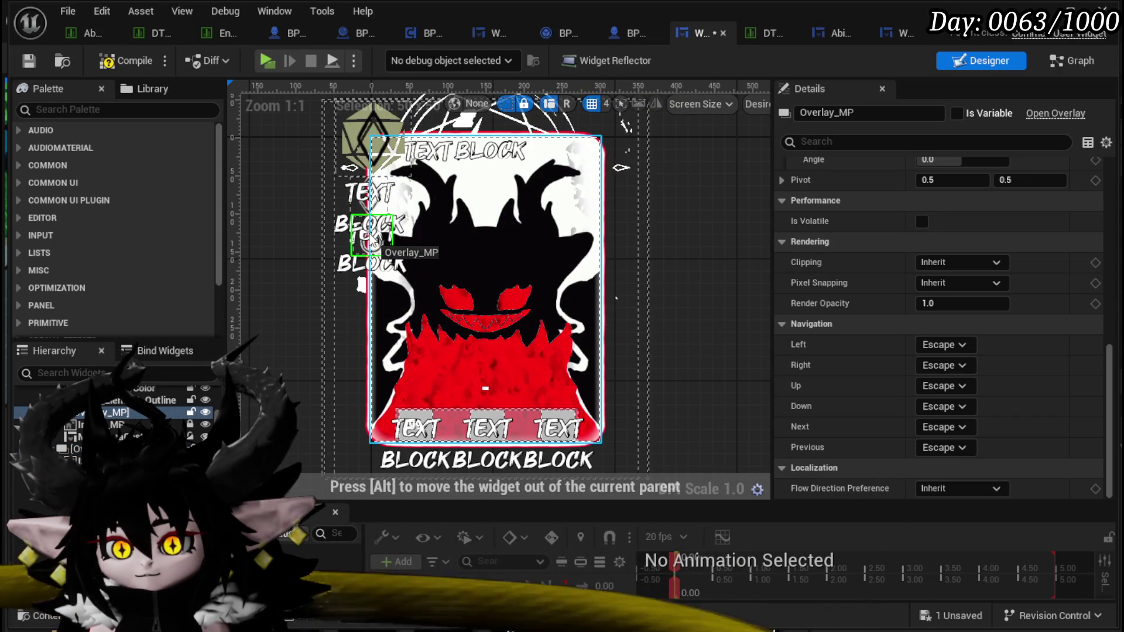
# Step: Zoom in to nudge Overlay_AP into alignment, then compile and save the card widget
pyautogui.scroll(10, 370, 240)
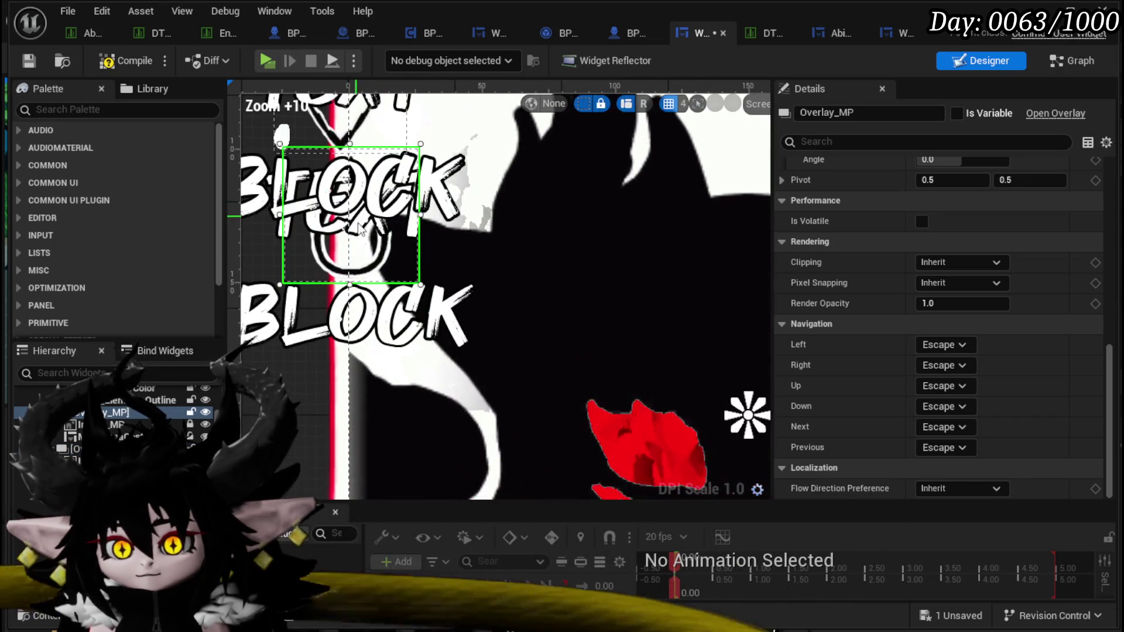
pyautogui.moveTo(367, 280)
pyautogui.mouseDown()
pyautogui.moveTo(425, 387)
pyautogui.moveTo(398, 380)
pyautogui.mouseUp()
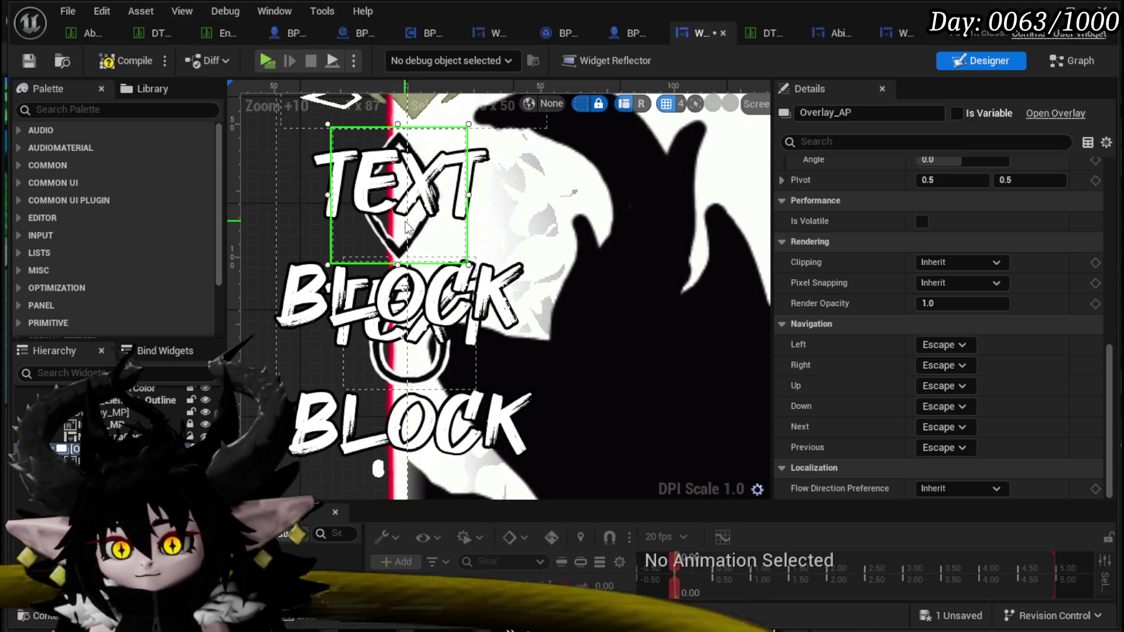
pyautogui.moveTo(406, 227); pyautogui.dragTo(408, 229)
pyautogui.scroll(4, 415, 353)
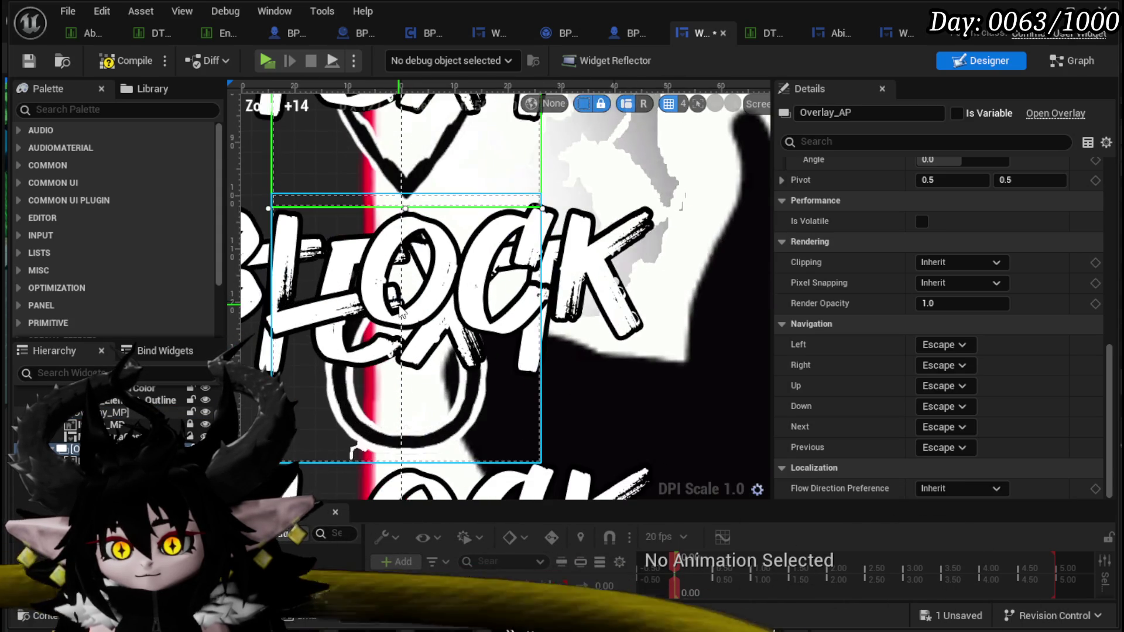
pyautogui.scroll(-4, 385, 357)
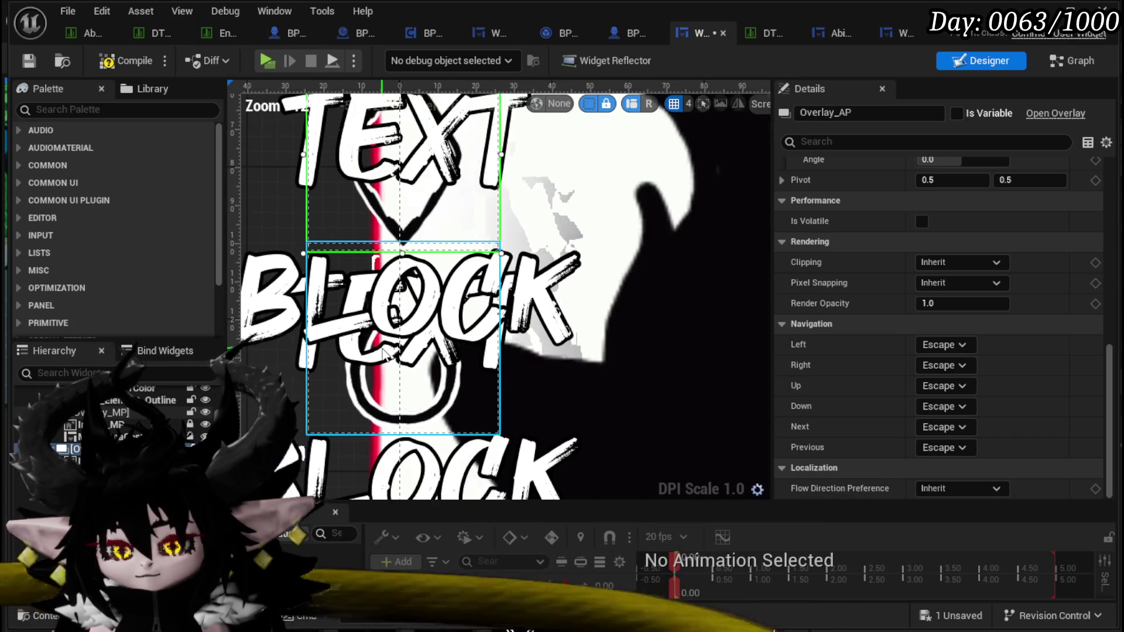
pyautogui.scroll(3, 384, 348)
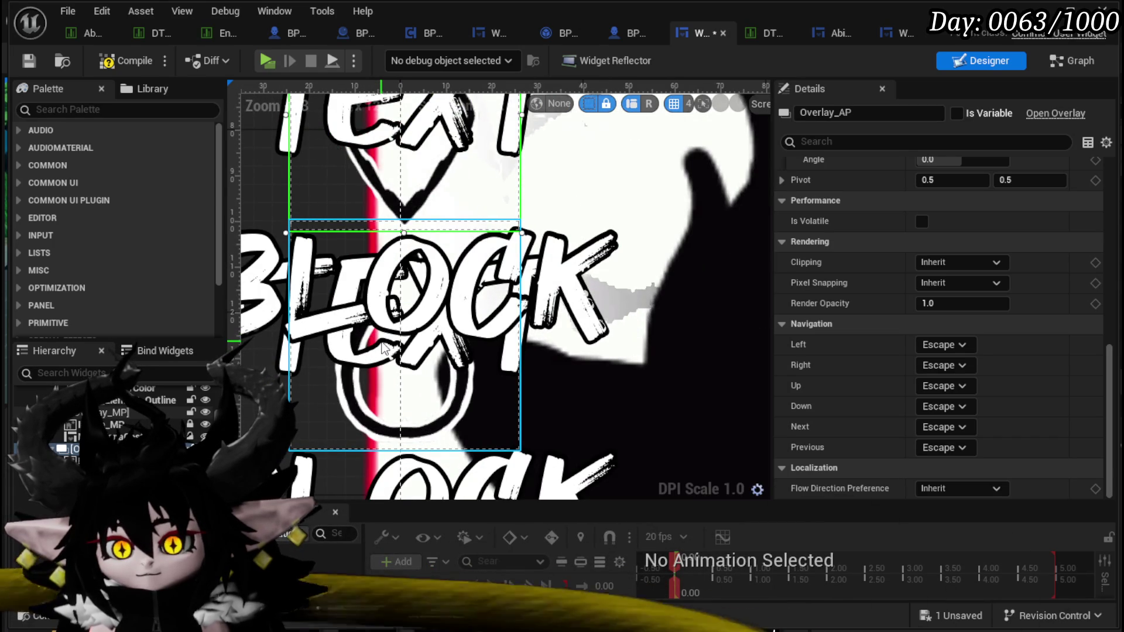
pyautogui.scroll(-2, 384, 348)
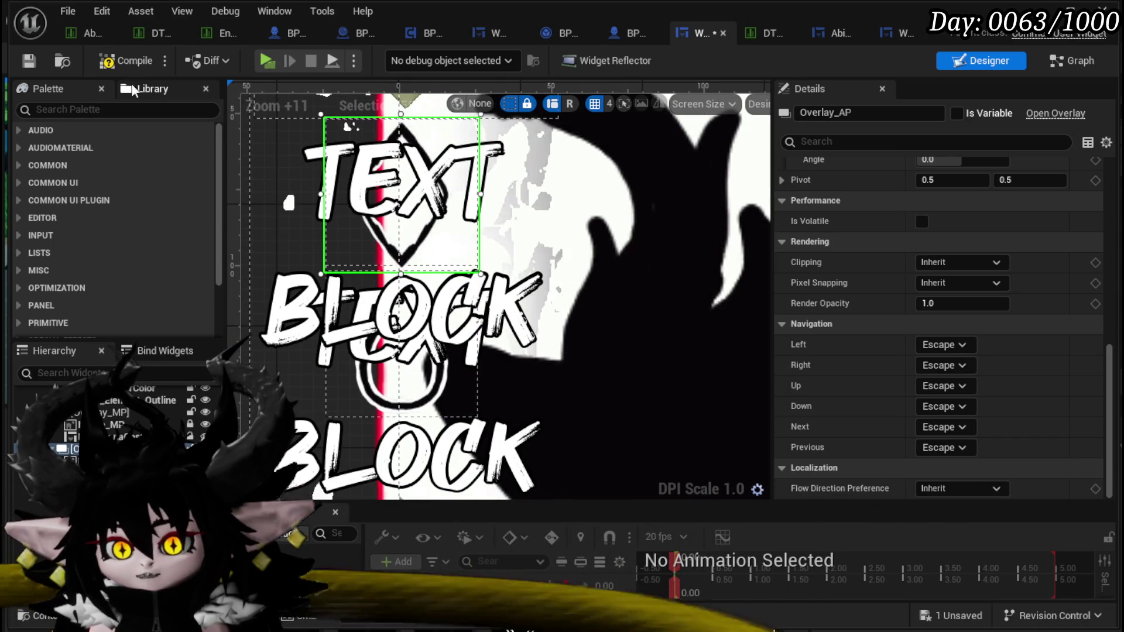
pyautogui.press('F7')
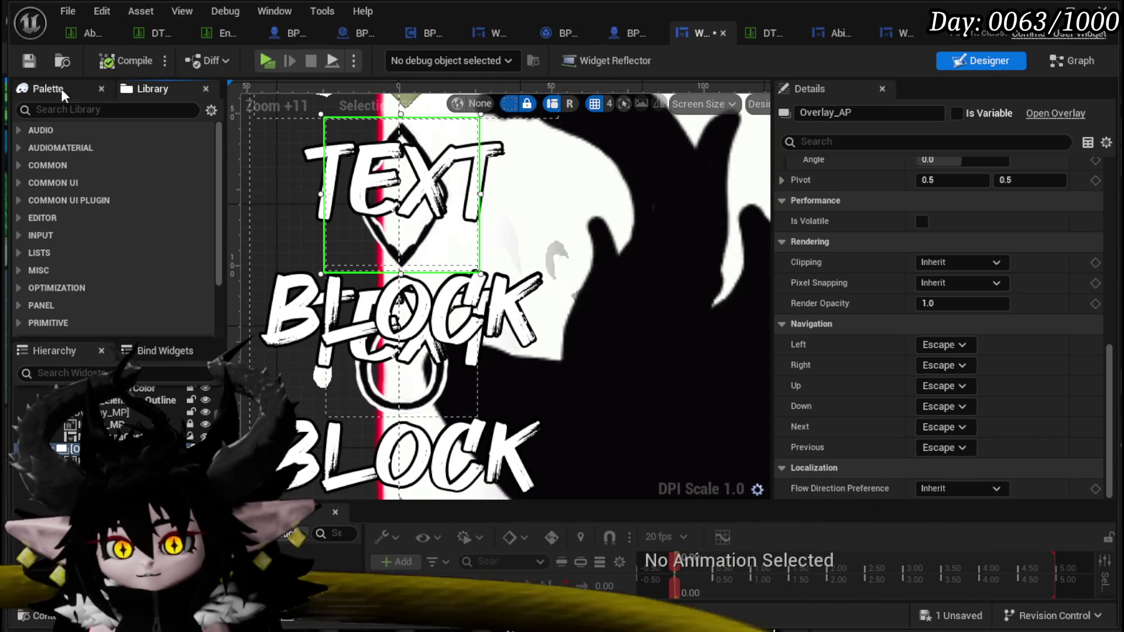
pyautogui.click(61, 89)
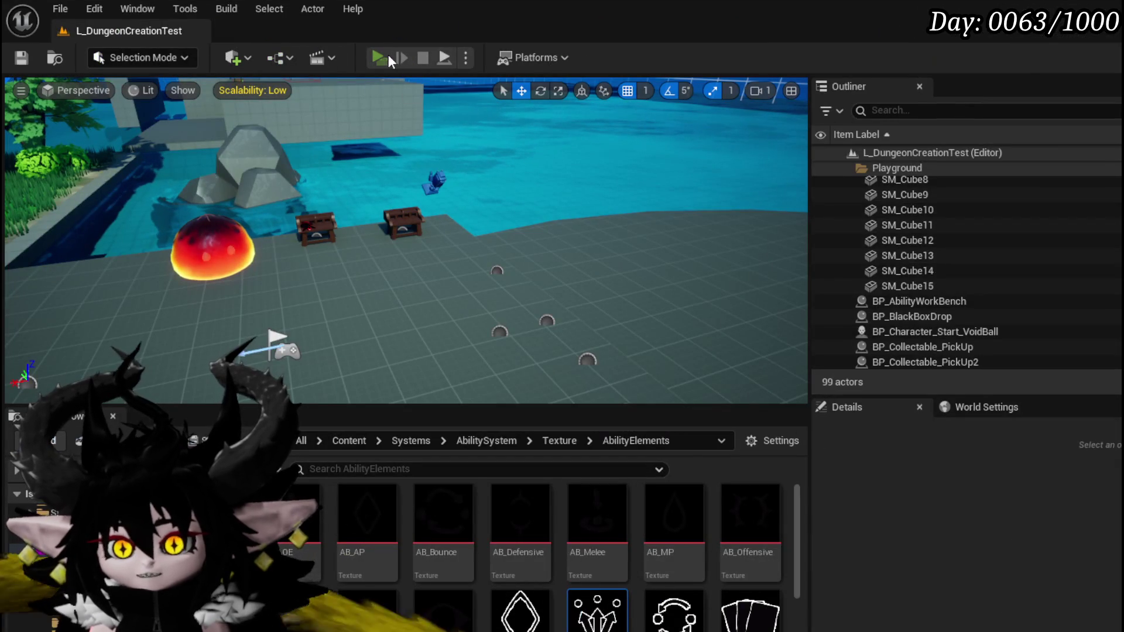
# Step: Test-play by running into the red slime, review the battle cards, then stop the session
pyautogui.click(384, 56)
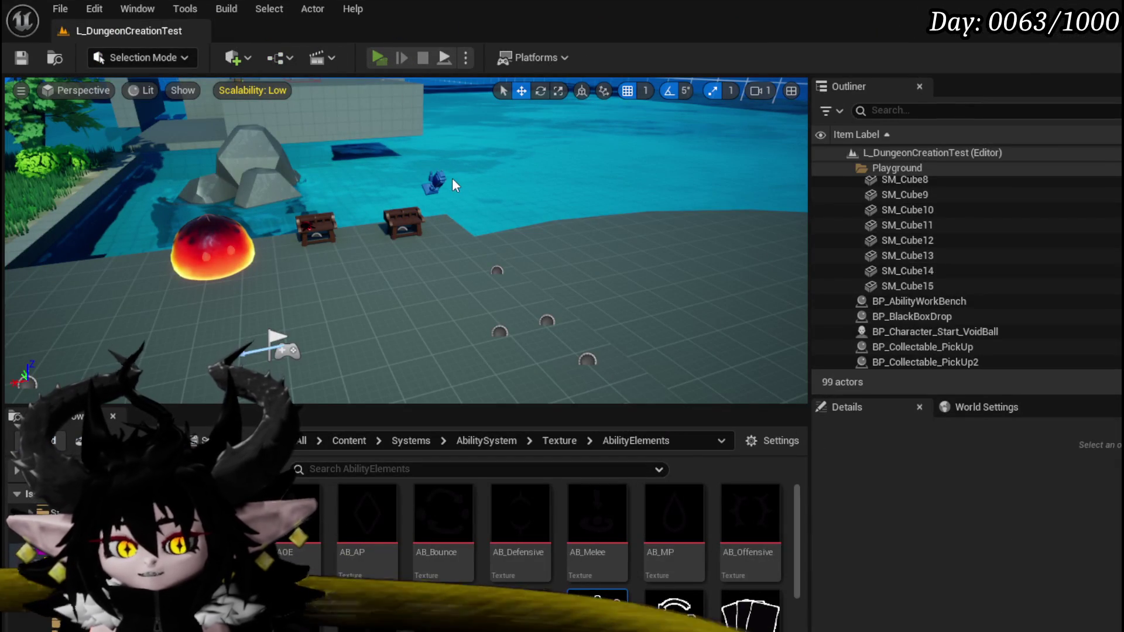
pyautogui.press('w')
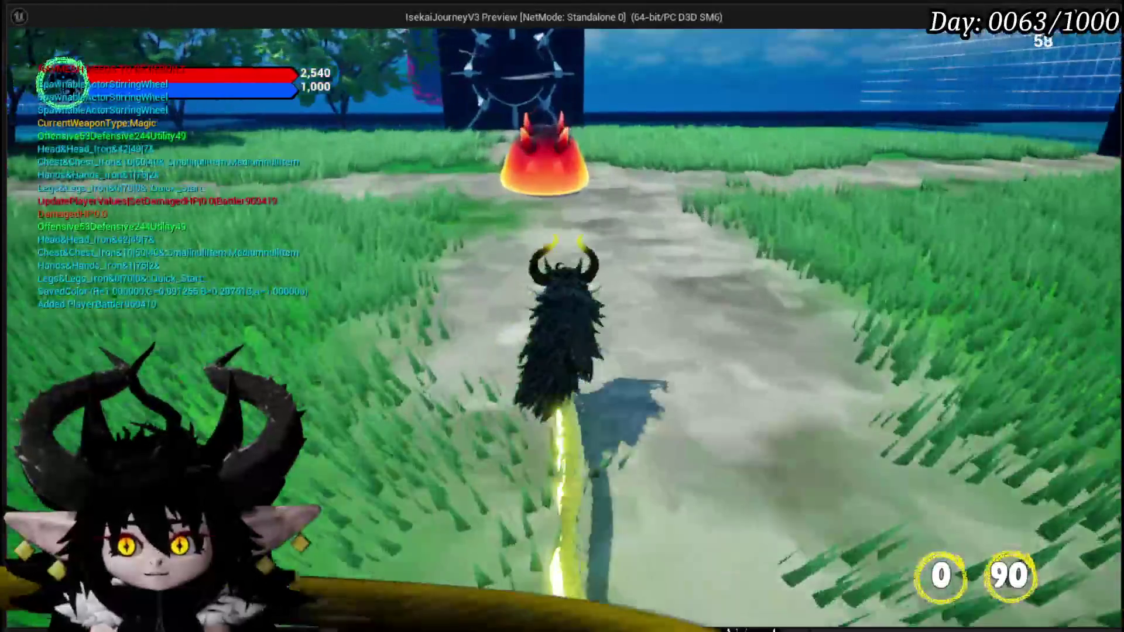
pyautogui.press('w')
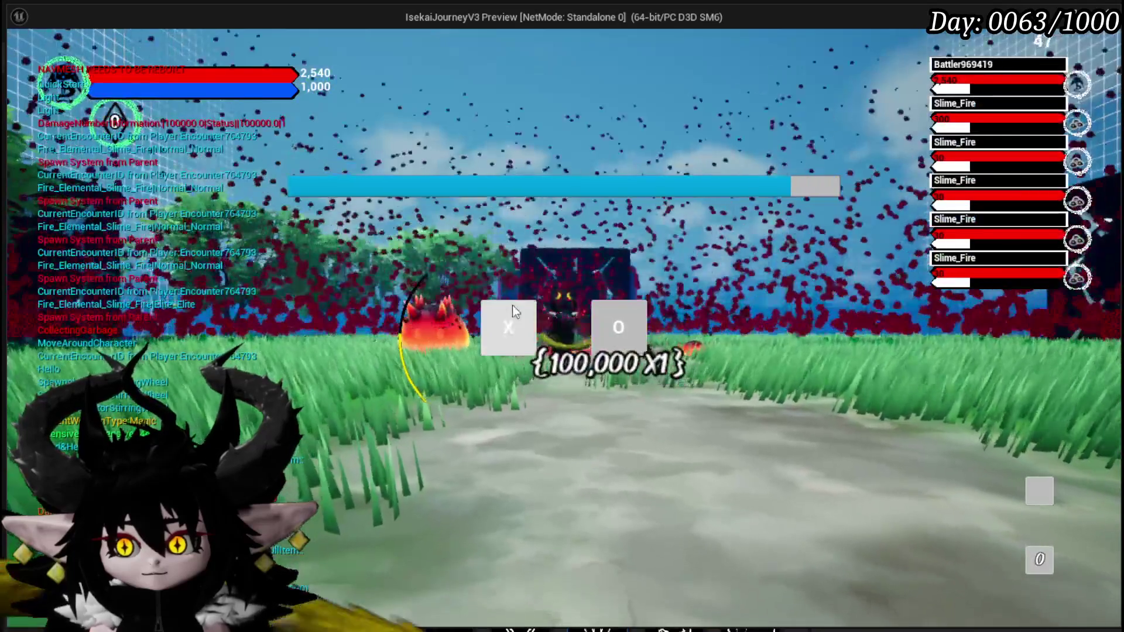
pyautogui.click(510, 308)
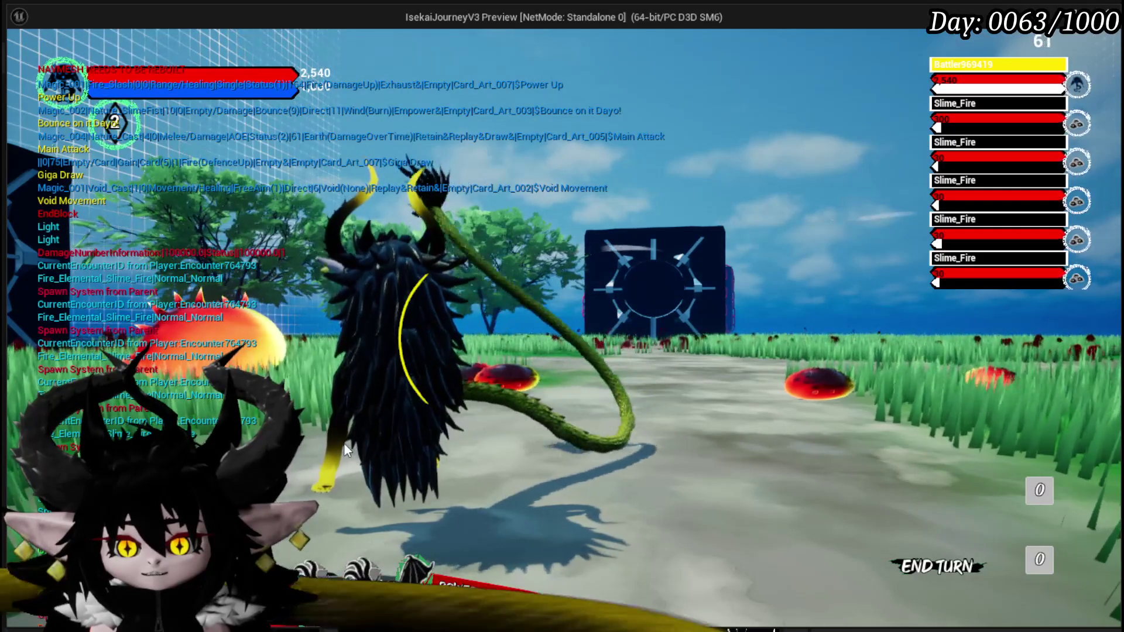
pyautogui.moveTo(351, 527)
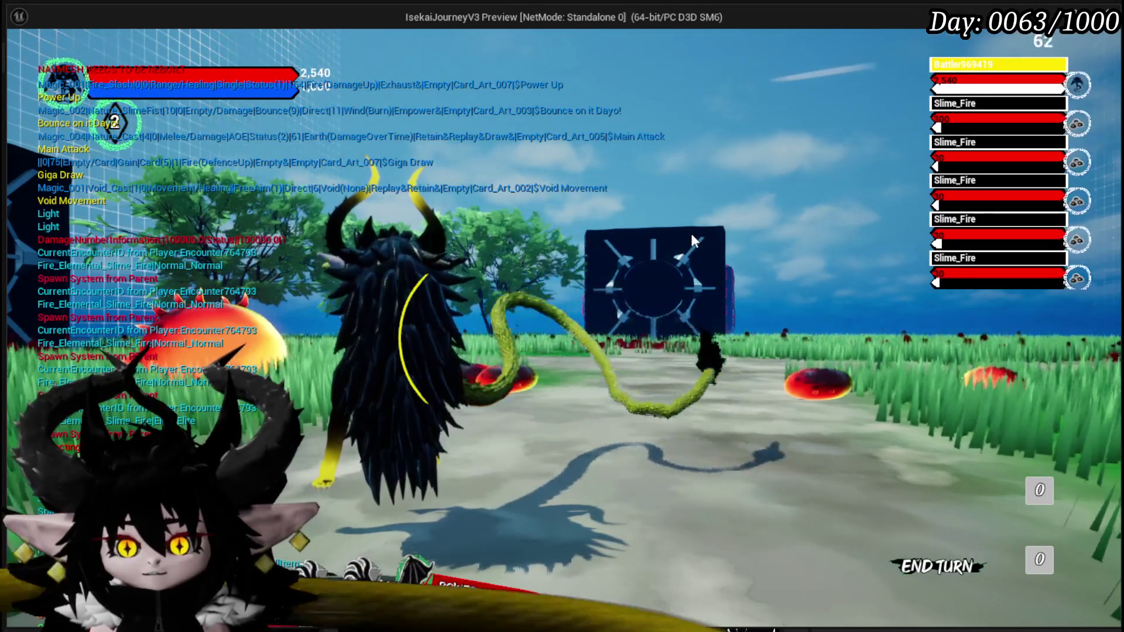
pyautogui.press('Escape')
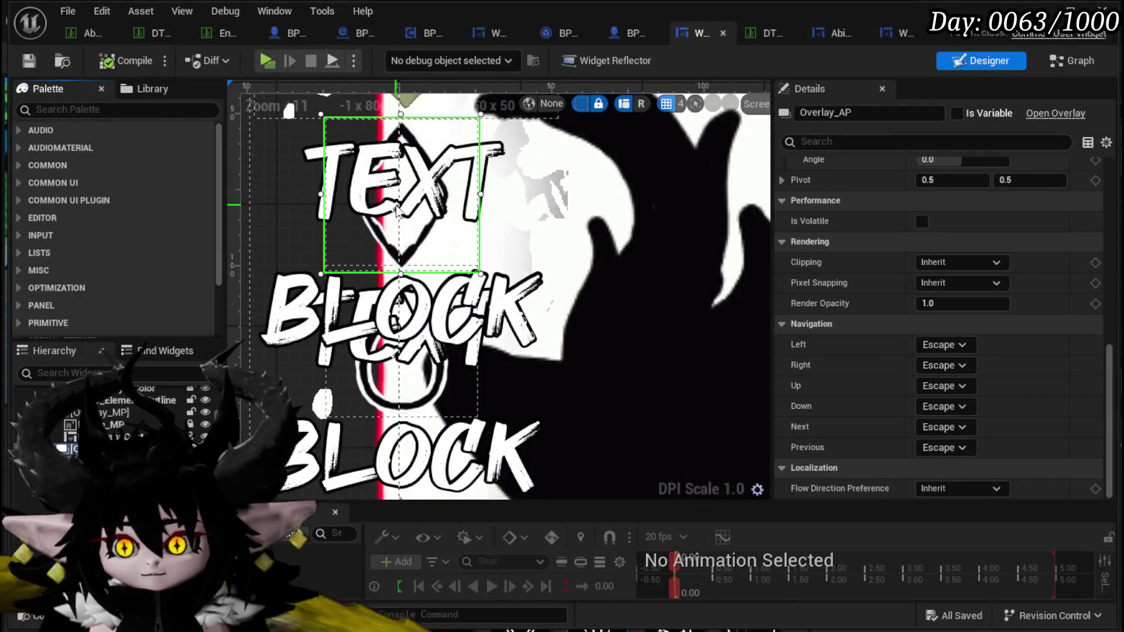
# Step: Move Overlay_MP over the MP icon, fine-tuning its position to about X -147.7, Y -145.9
pyautogui.scroll(-3, 398, 210)
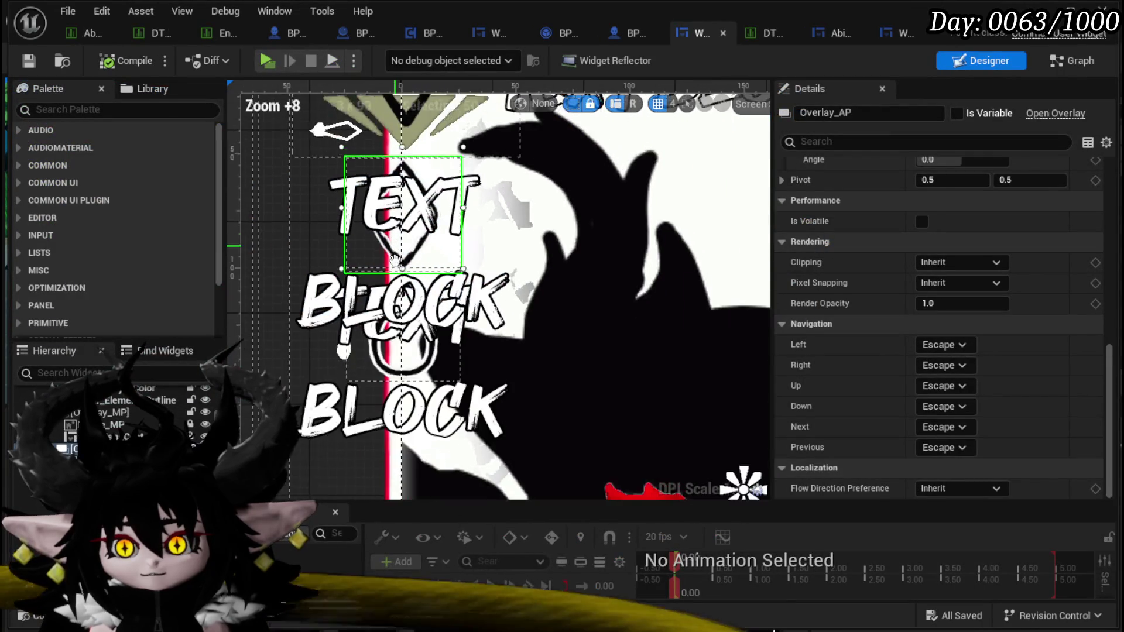
pyautogui.moveTo(421, 380); pyautogui.dragTo(582, 206)
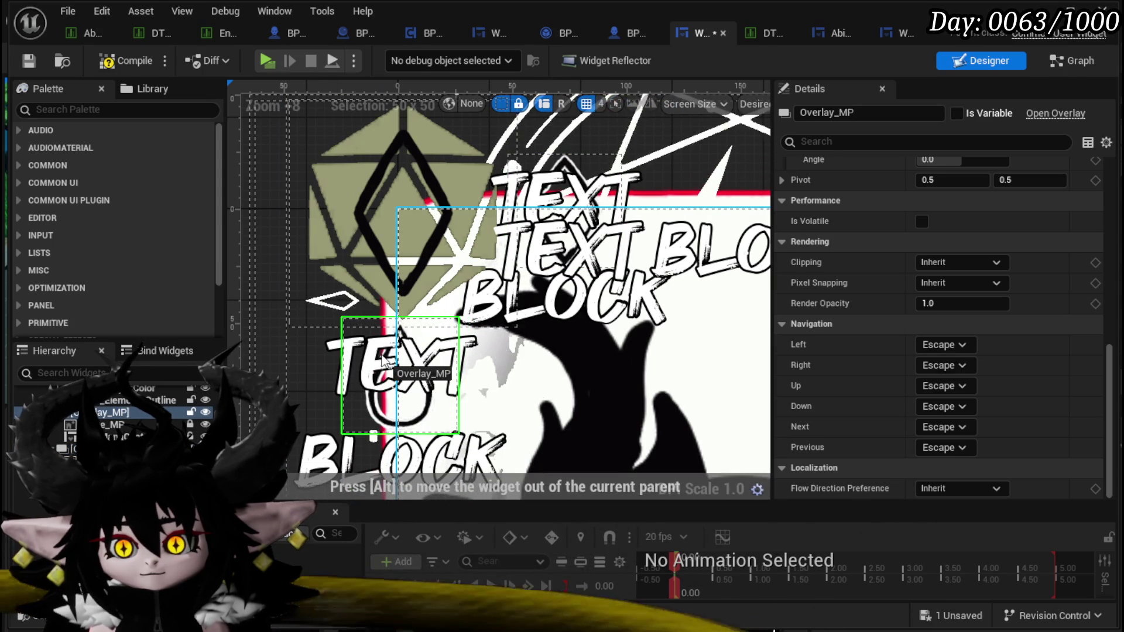
pyautogui.scroll(4, 400, 361)
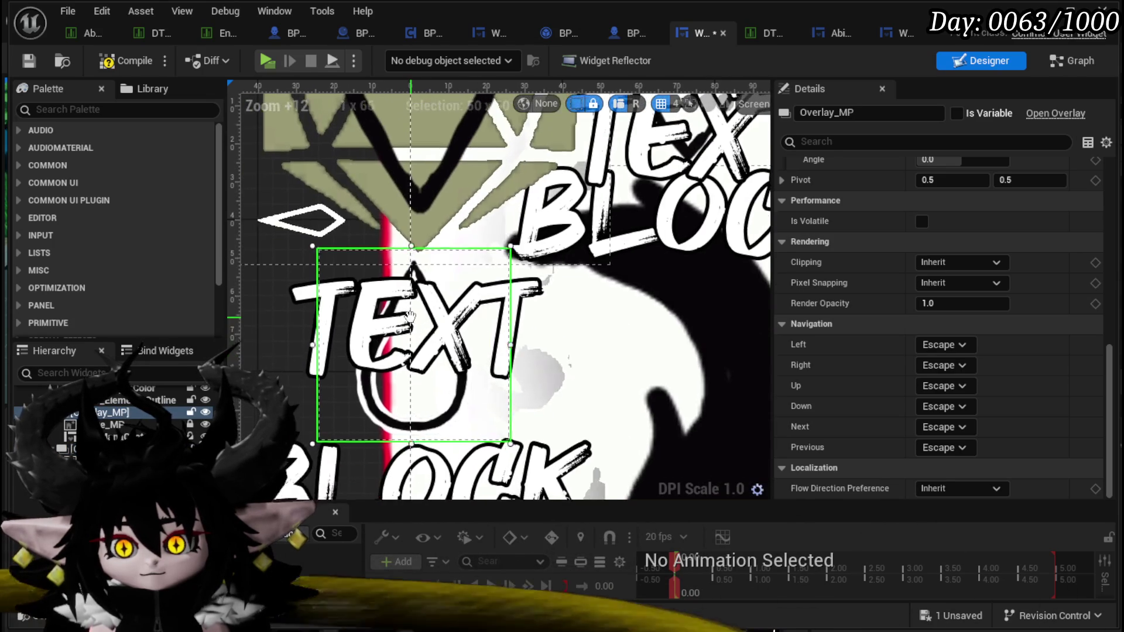
pyautogui.scroll(10, 927, 257)
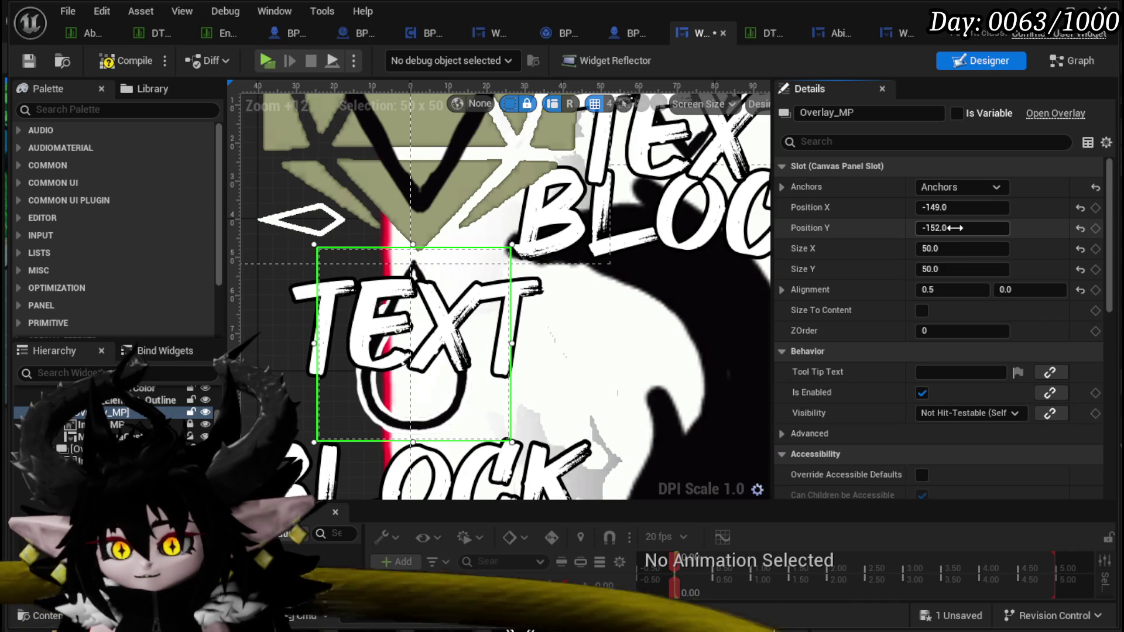
pyautogui.moveTo(955, 227)
pyautogui.mouseDown()
pyautogui.moveTo(970, 227)
pyautogui.moveTo(974, 207)
pyautogui.mouseUp()
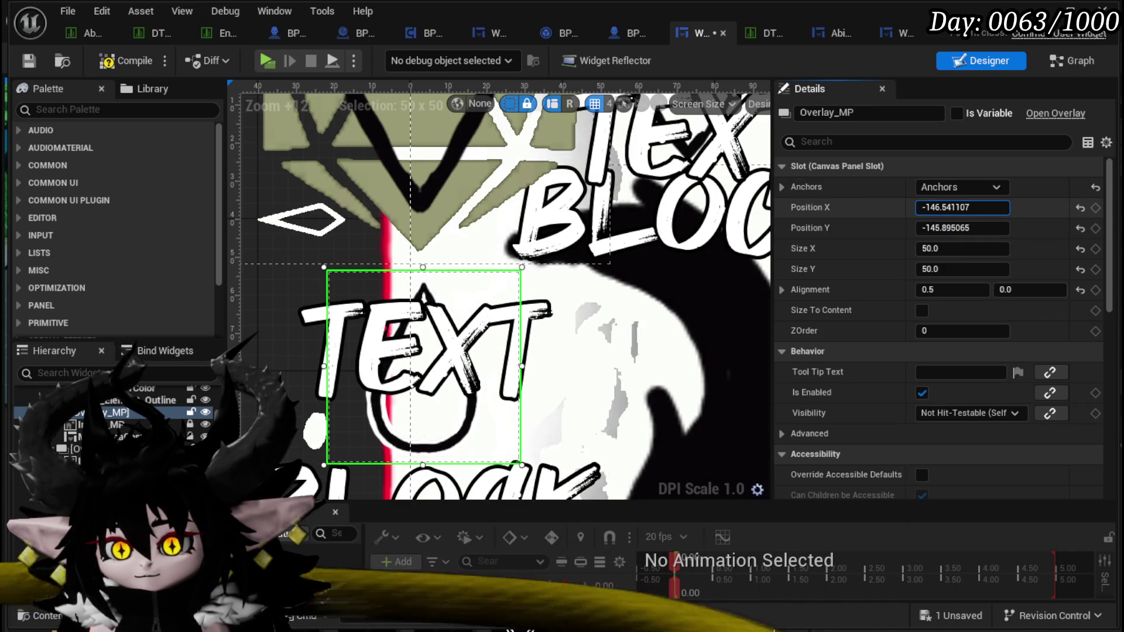
pyautogui.moveTo(963, 207); pyautogui.dragTo(961, 208)
pyautogui.scroll(-3, 398, 291)
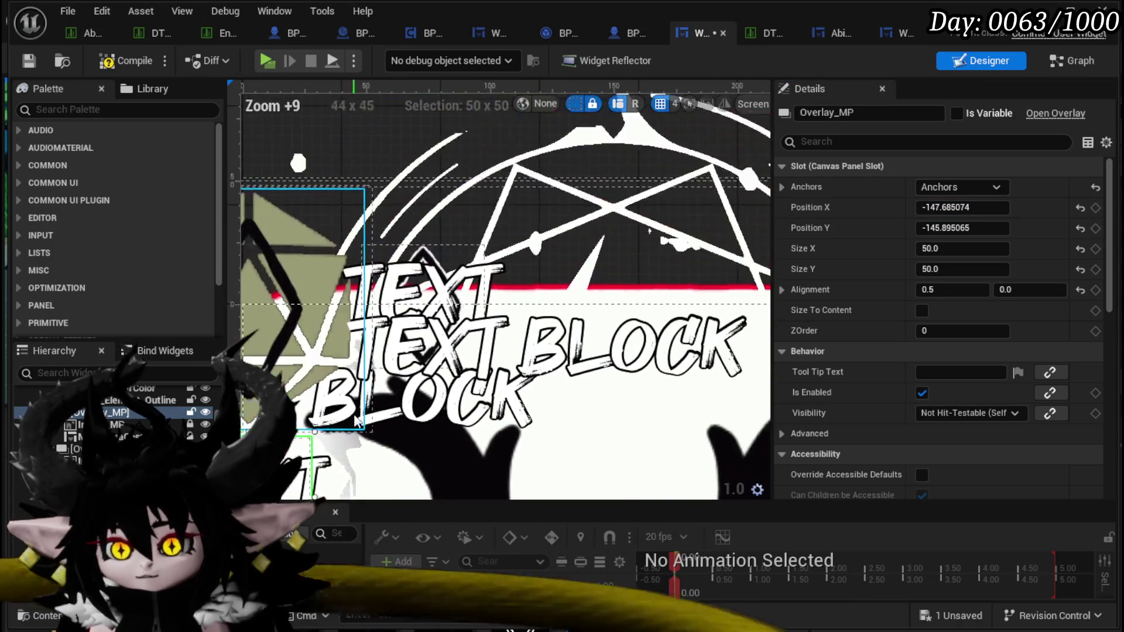
pyautogui.scroll(3, 399, 301)
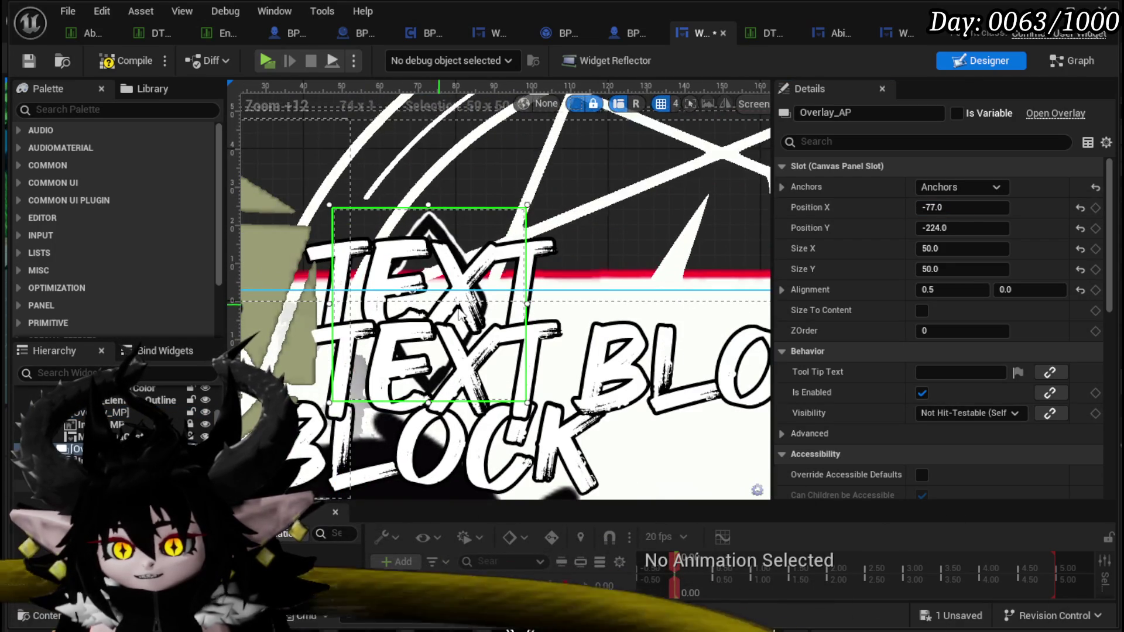
# Step: Set MW_AbilityName's Position X to about 48, then compile and save the card widget
pyautogui.scroll(-4, 561, 366)
pyautogui.click(562, 365)
pyautogui.scroll(-2, 562, 366)
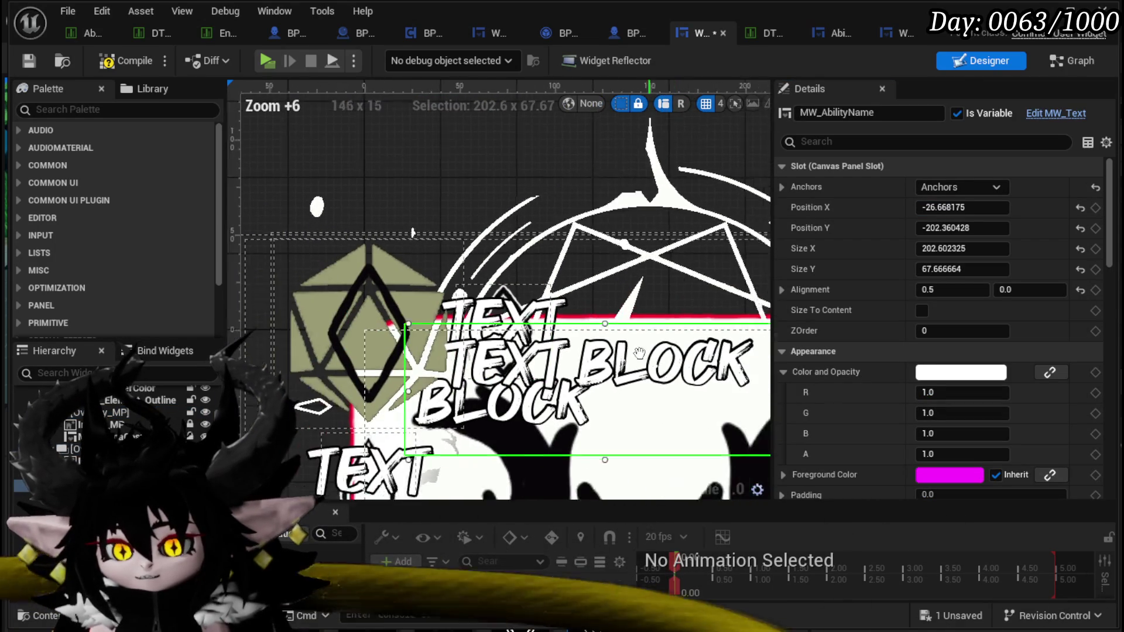
pyautogui.scroll(-1, 464, 275)
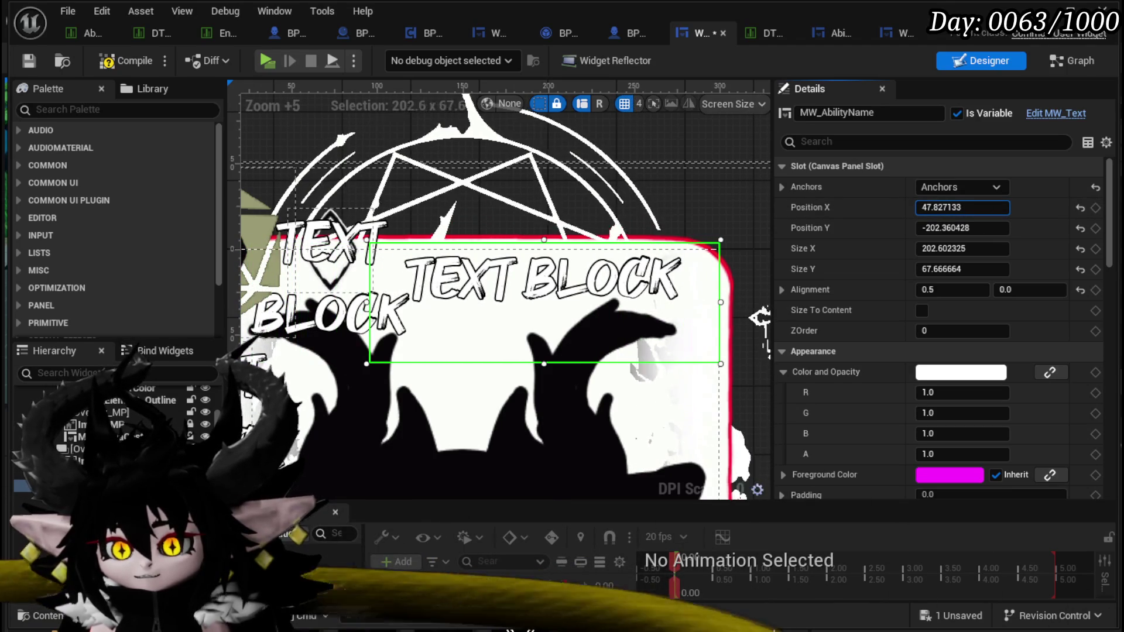
pyautogui.scroll(-3, 473, 188)
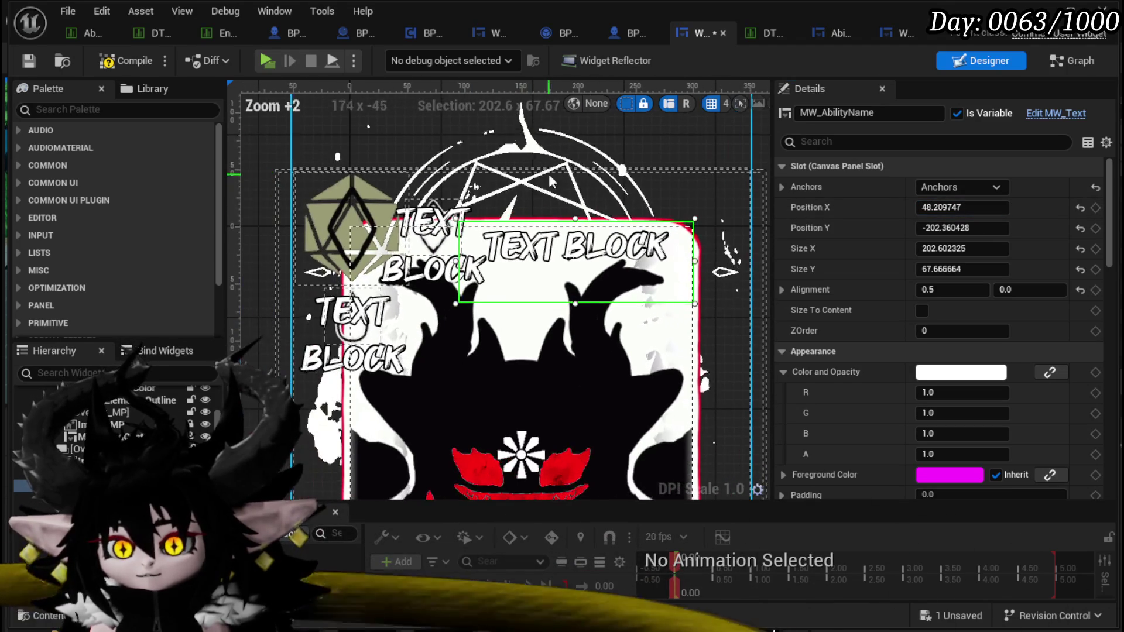
pyautogui.click(30, 64)
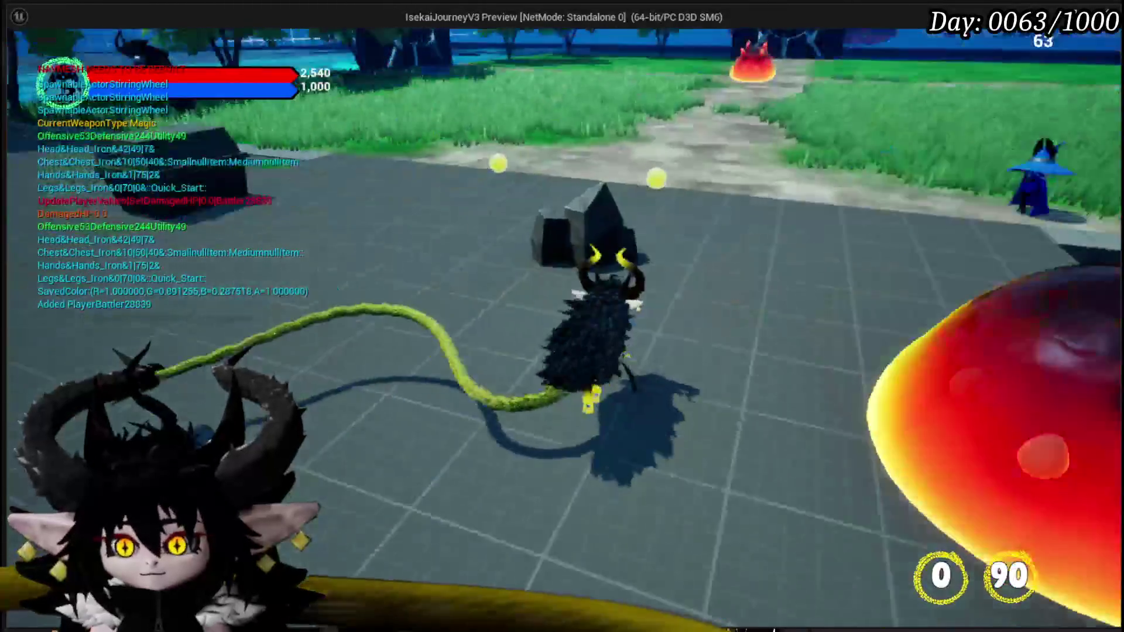
# Step: Run the character into the spiked Slime_Fire enemy with W and D and start the battle
pyautogui.press('w')
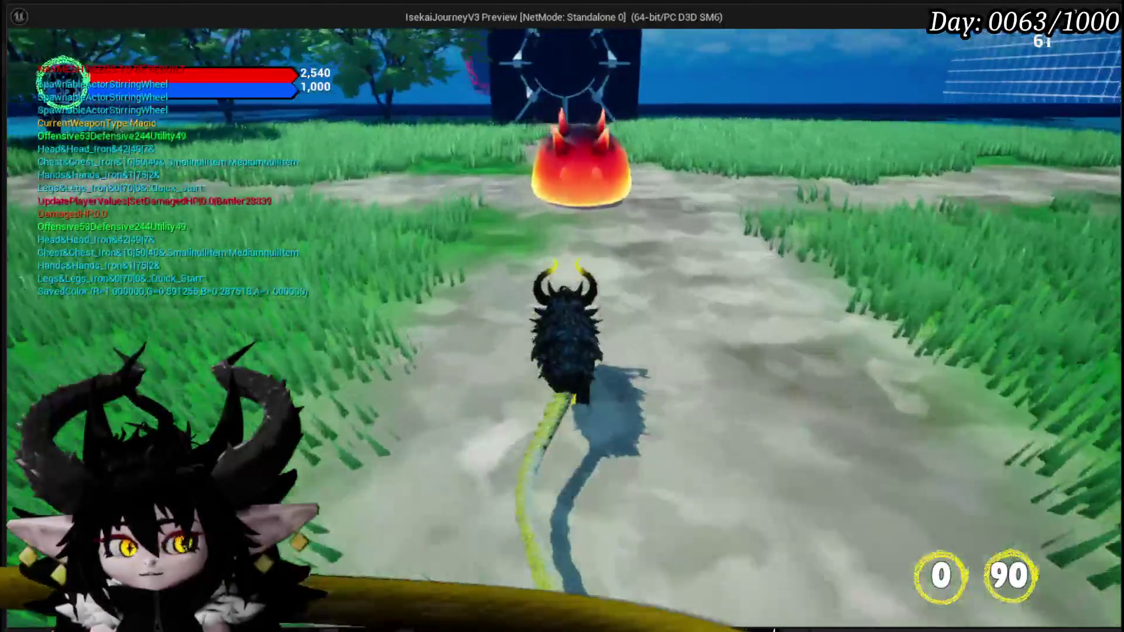
pyautogui.press('d')
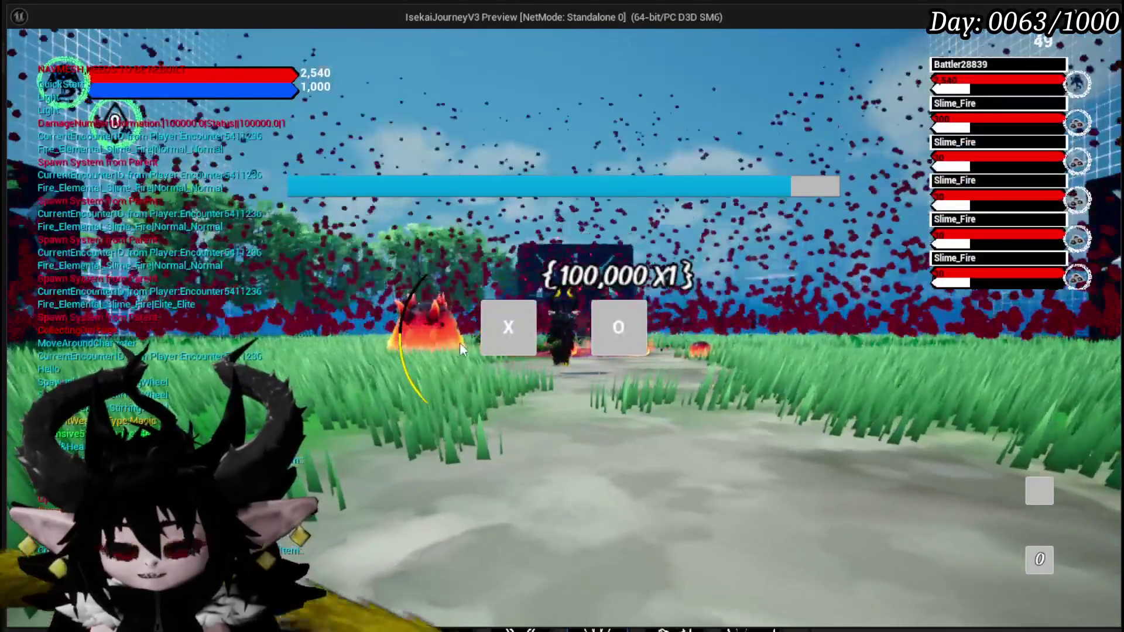
pyautogui.click(484, 328)
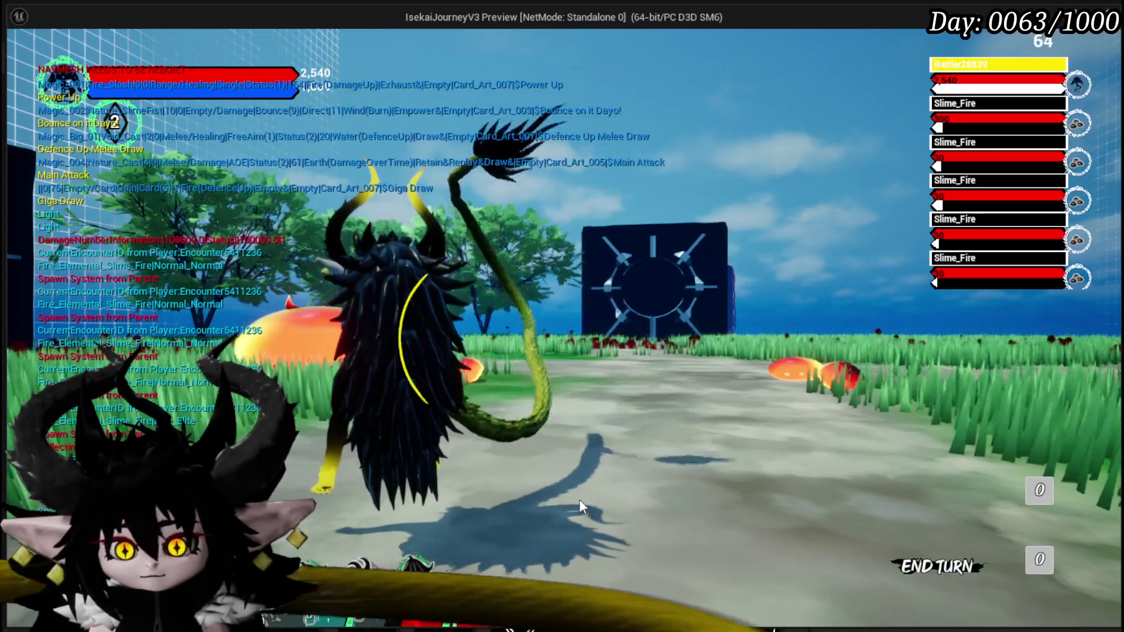
# Step: Inspect the fanned hand's MP/AP icons and names, try Power Up, end the turn, return to the editor
pyautogui.moveTo(353, 515)
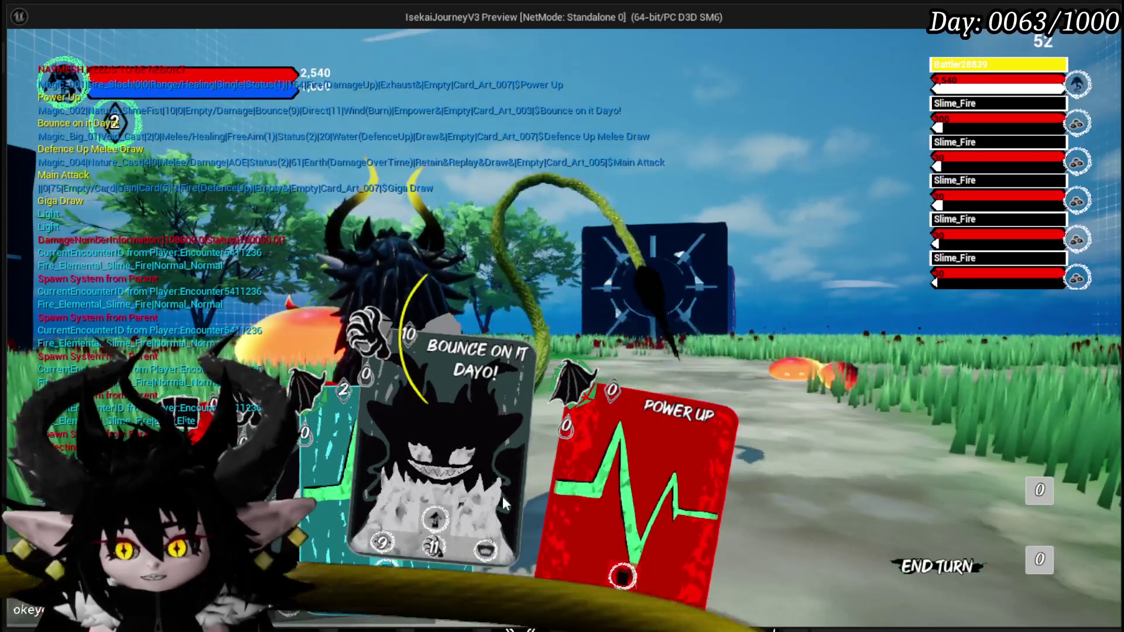
pyautogui.moveTo(635, 535); pyautogui.dragTo(507, 486)
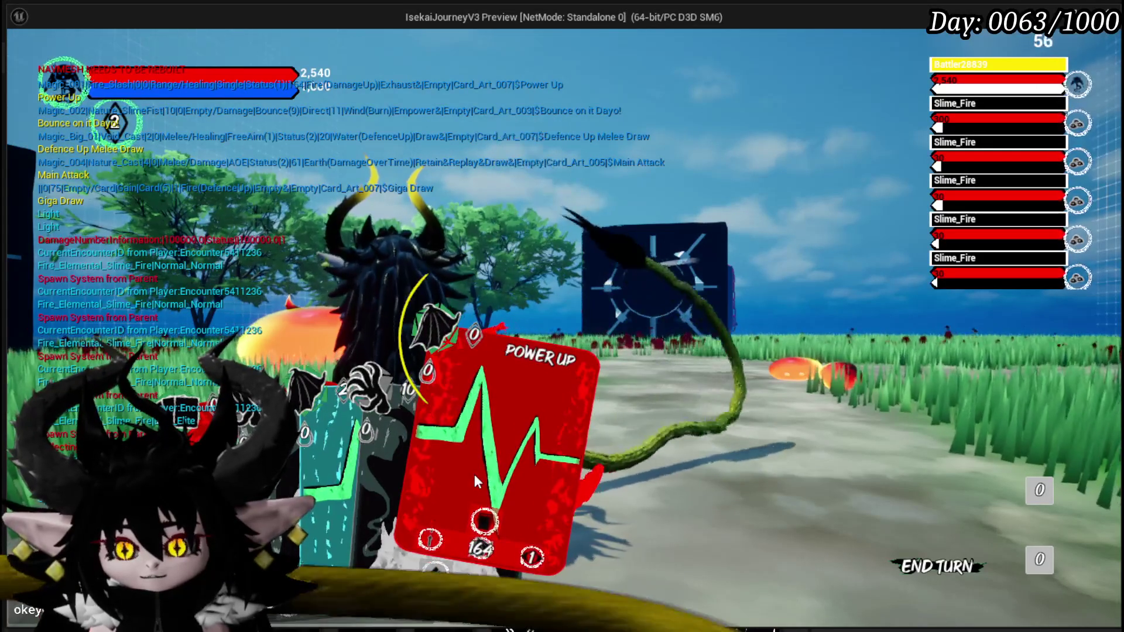
pyautogui.click(468, 465)
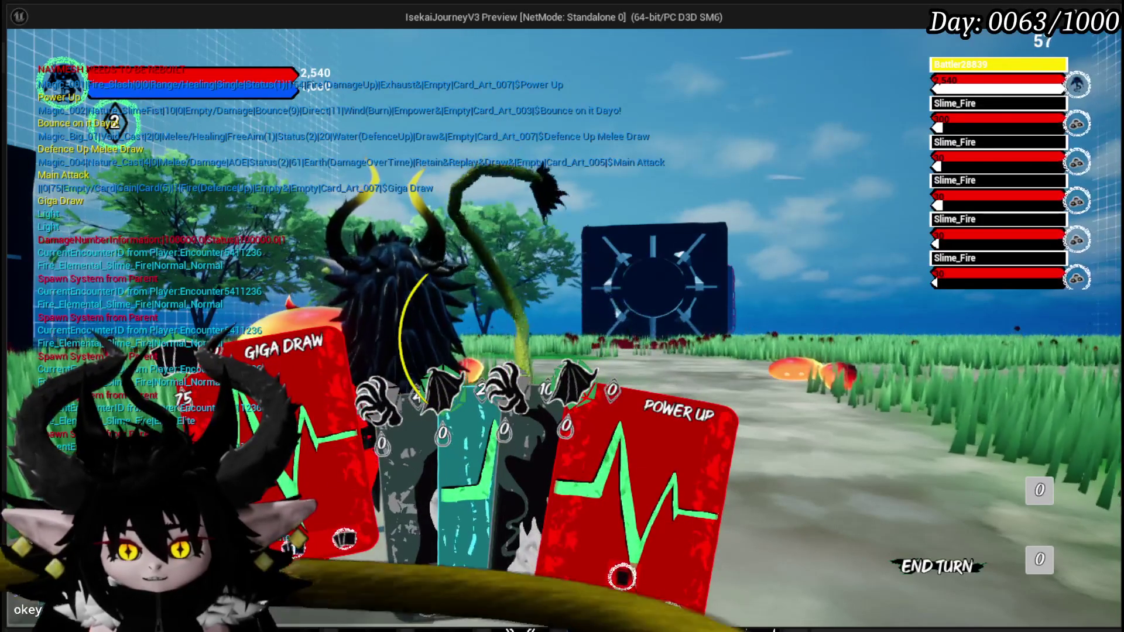
pyautogui.press('e')
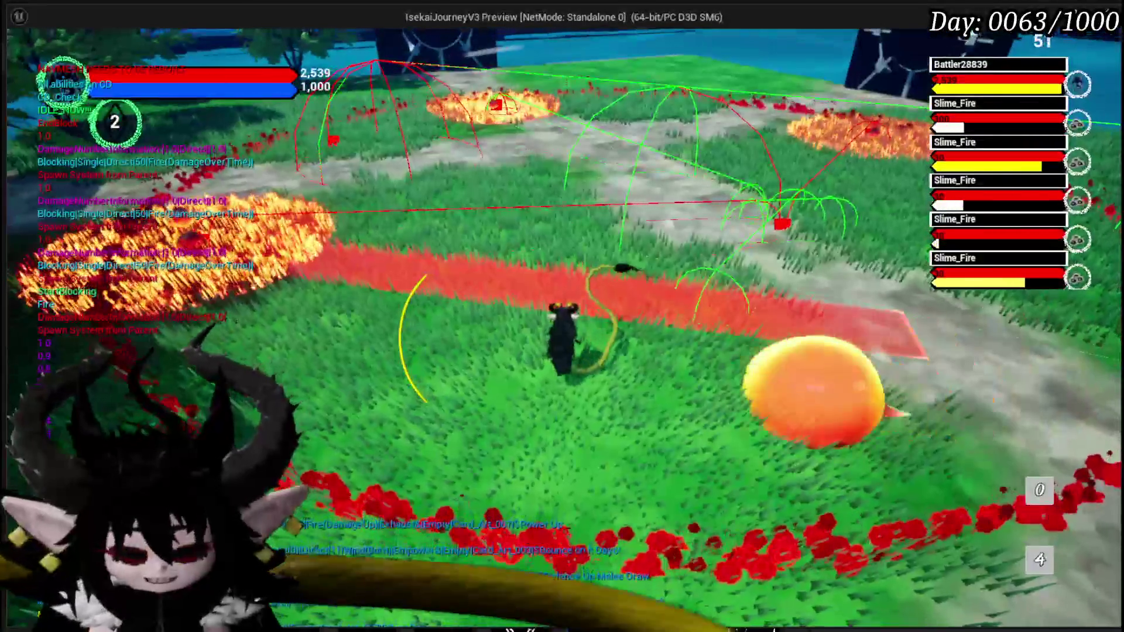
pyautogui.hotkey('alt', 'Tab')
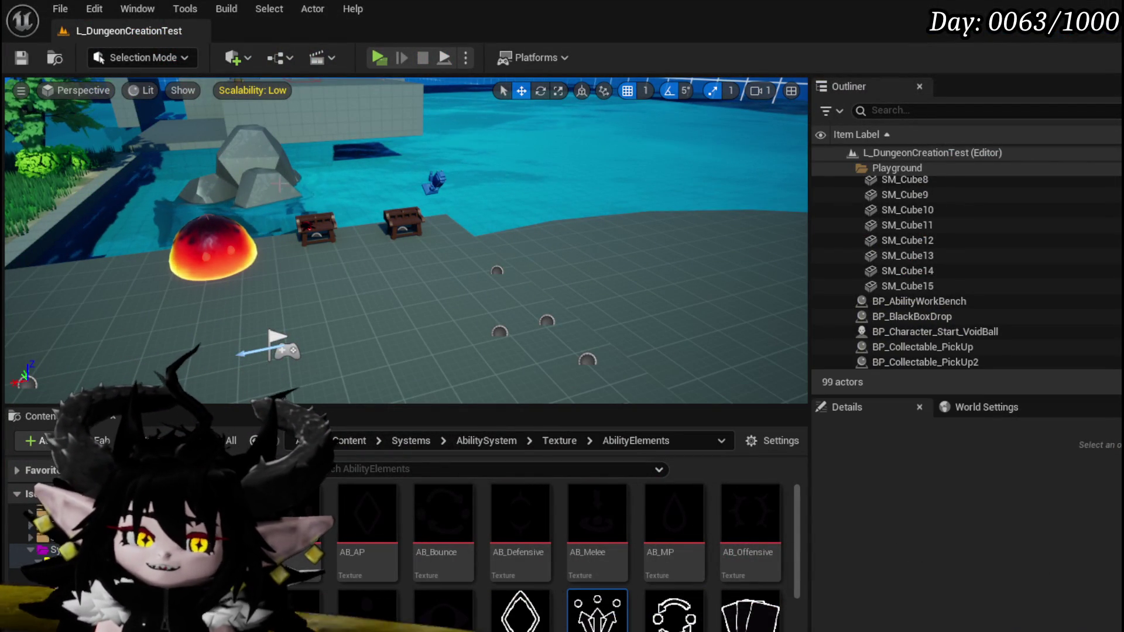
# Step: Save the L_DungeonCreationTest level and launch a fresh play test
pyautogui.click(21, 59)
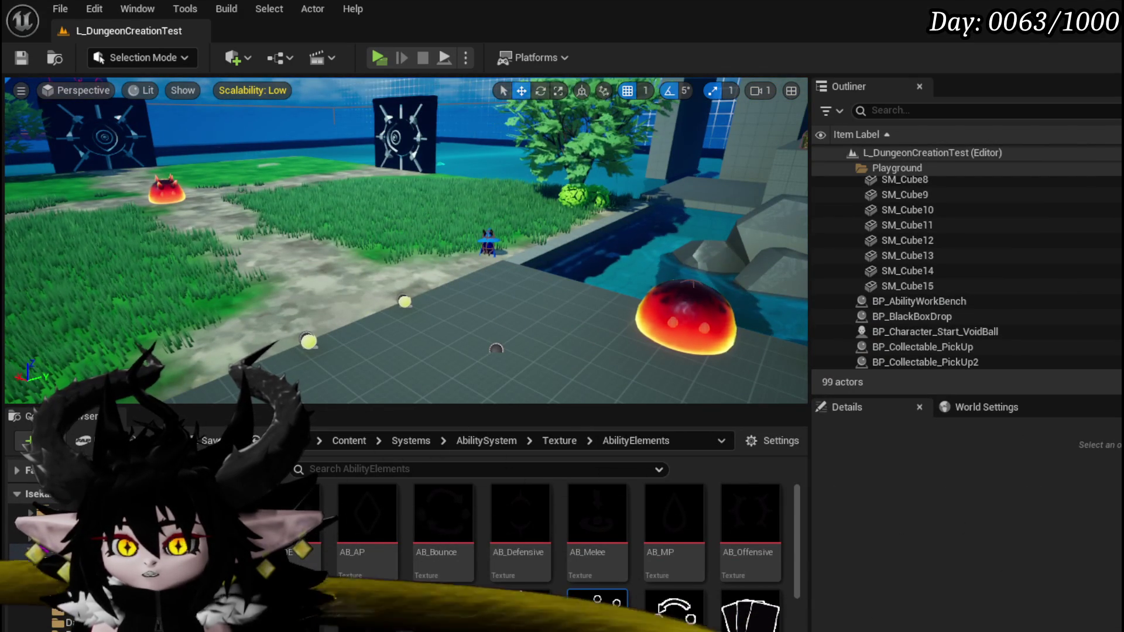
pyautogui.click(379, 59)
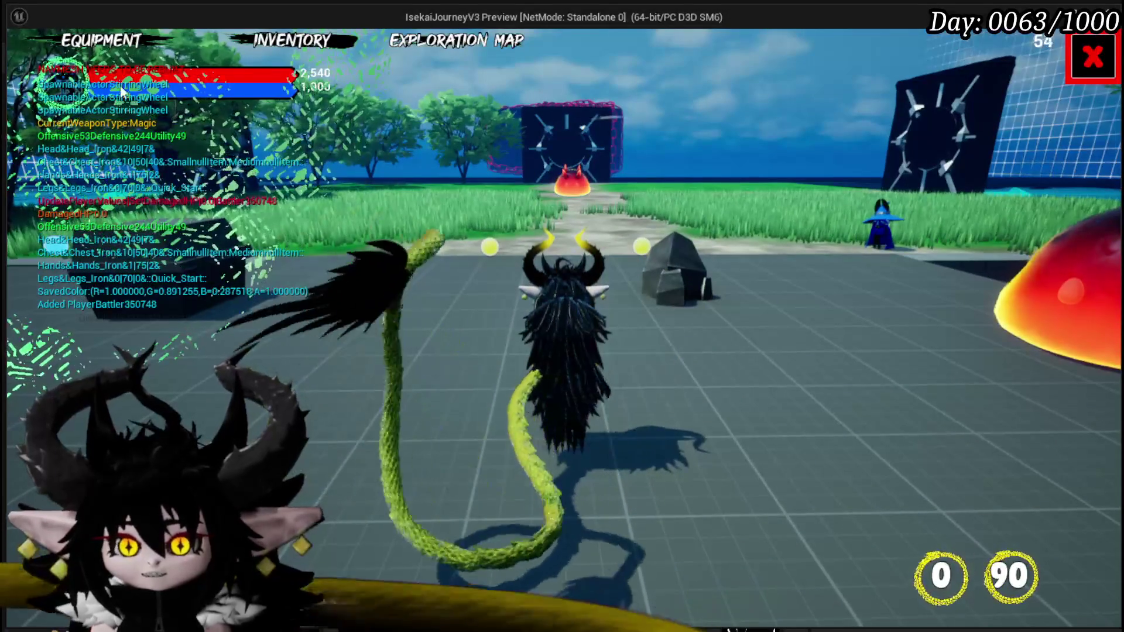
# Step: View the TO DO LIST in the in-game settings, then quit via the main menu's QUIT
pyautogui.click(1076, 69)
pyautogui.click(579, 272)
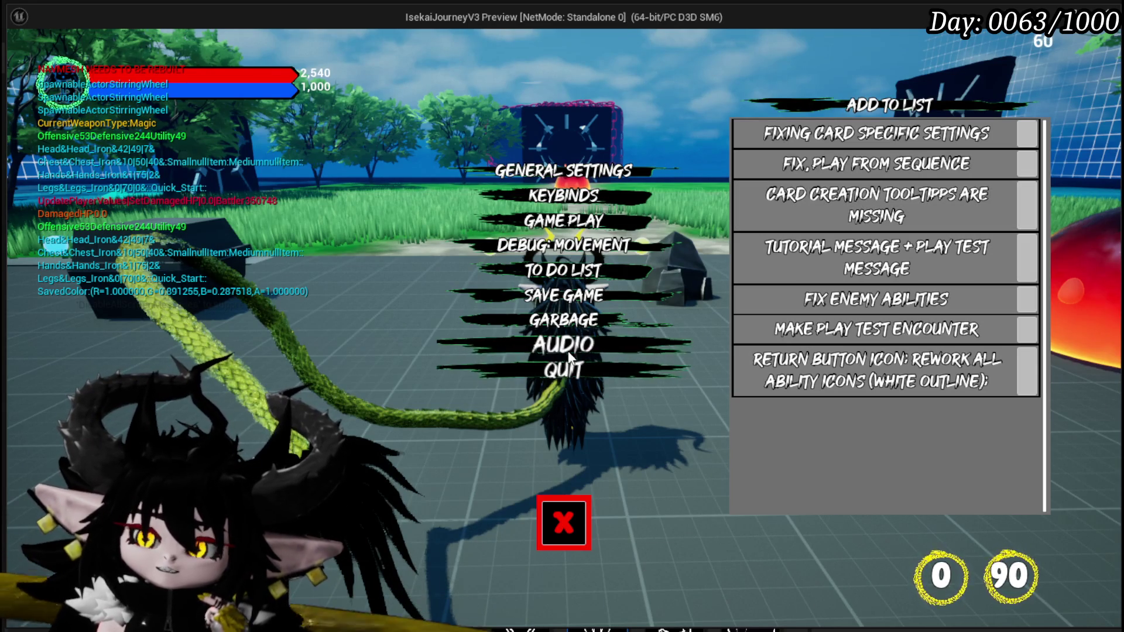
pyautogui.click(560, 373)
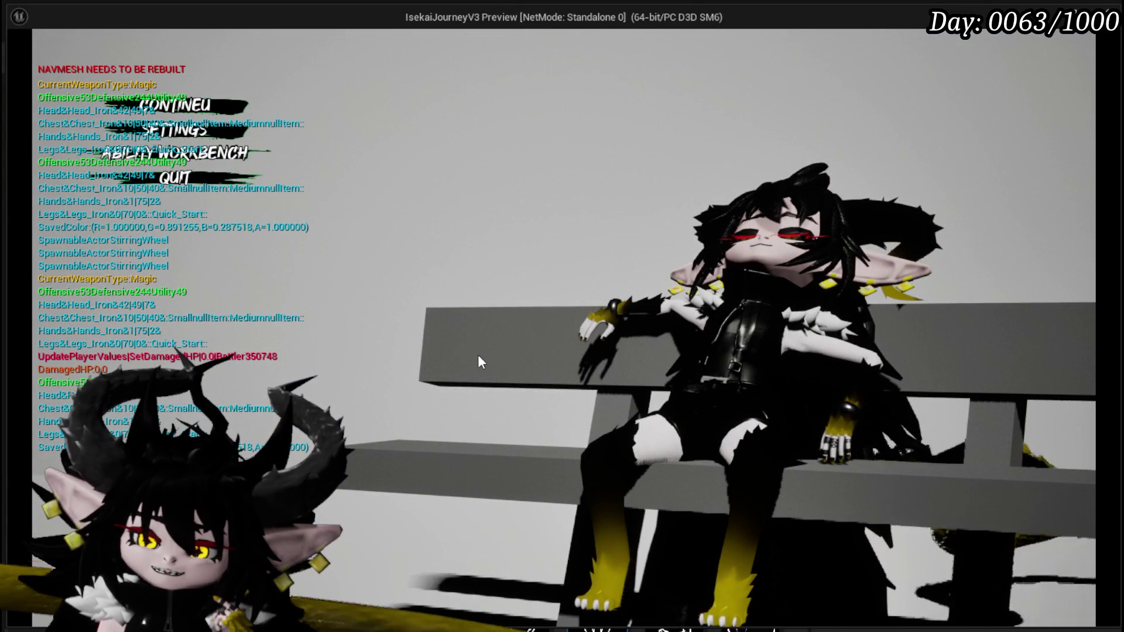
pyautogui.click(154, 183)
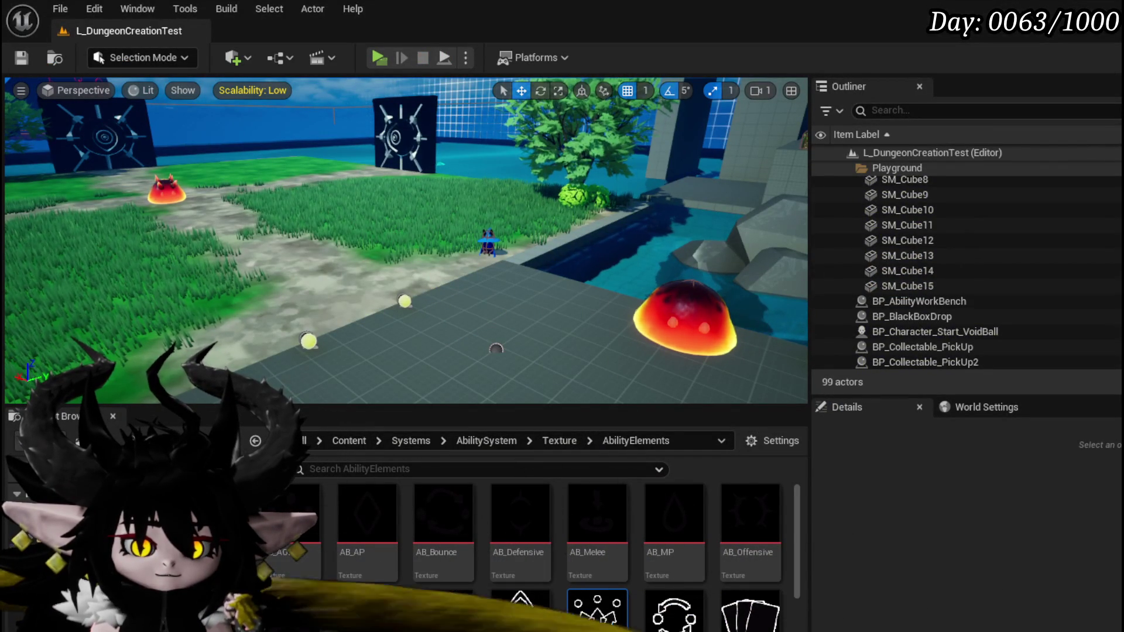
# Step: Launch play with Alt+P, load the close-up avatar room, and set the avatar to Standing
pyautogui.hotkey('alt', 'p')
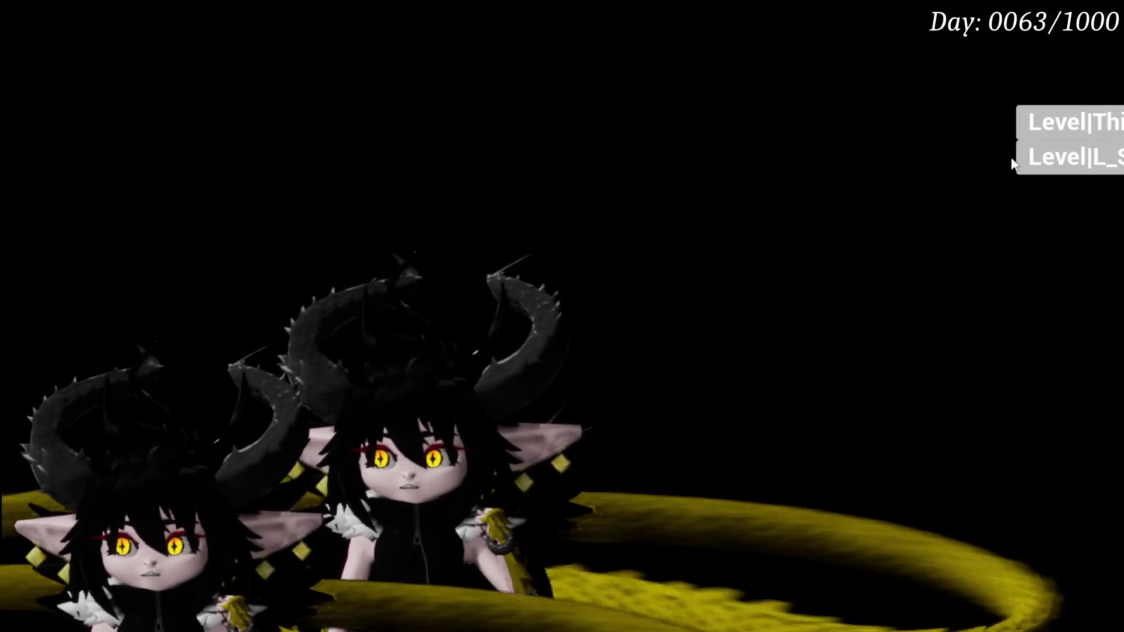
pyautogui.click(1033, 158)
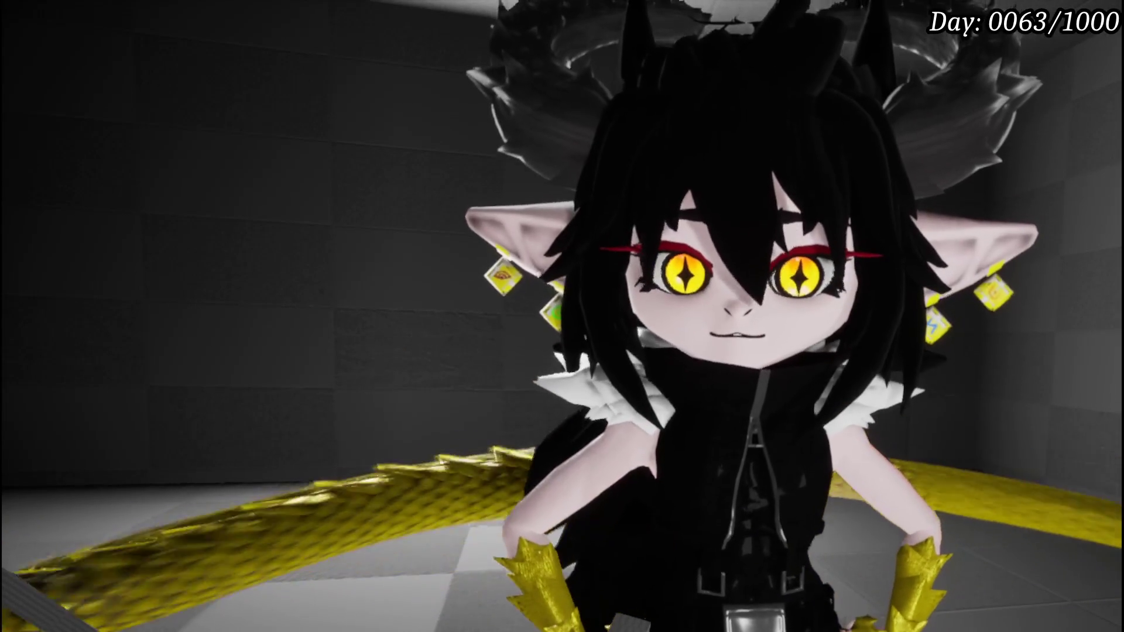
pyautogui.click(1077, 224)
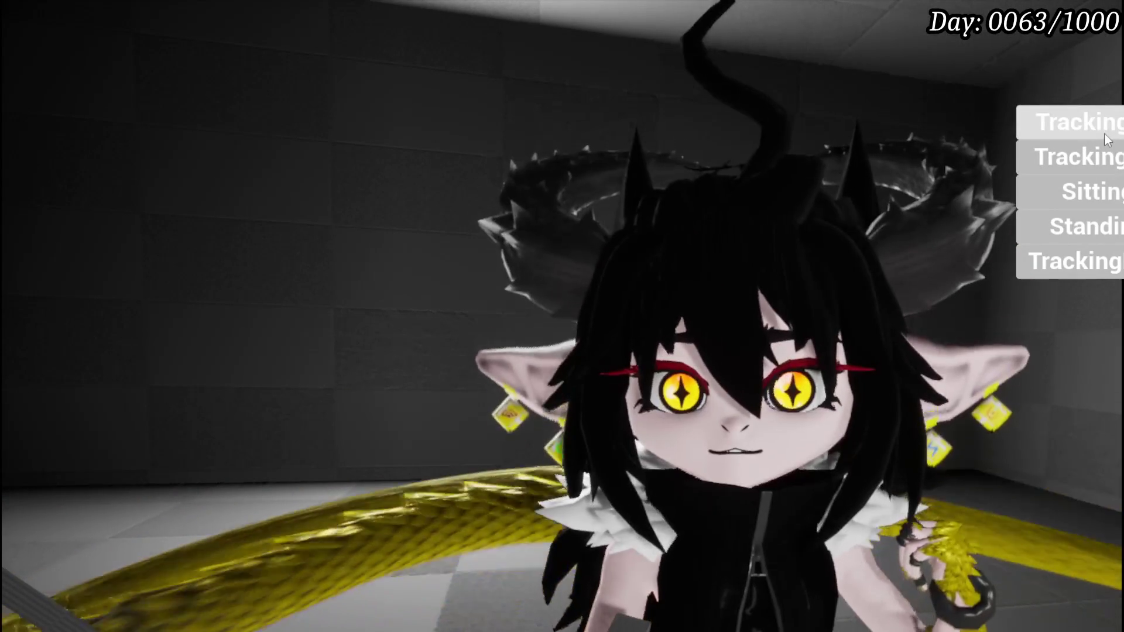